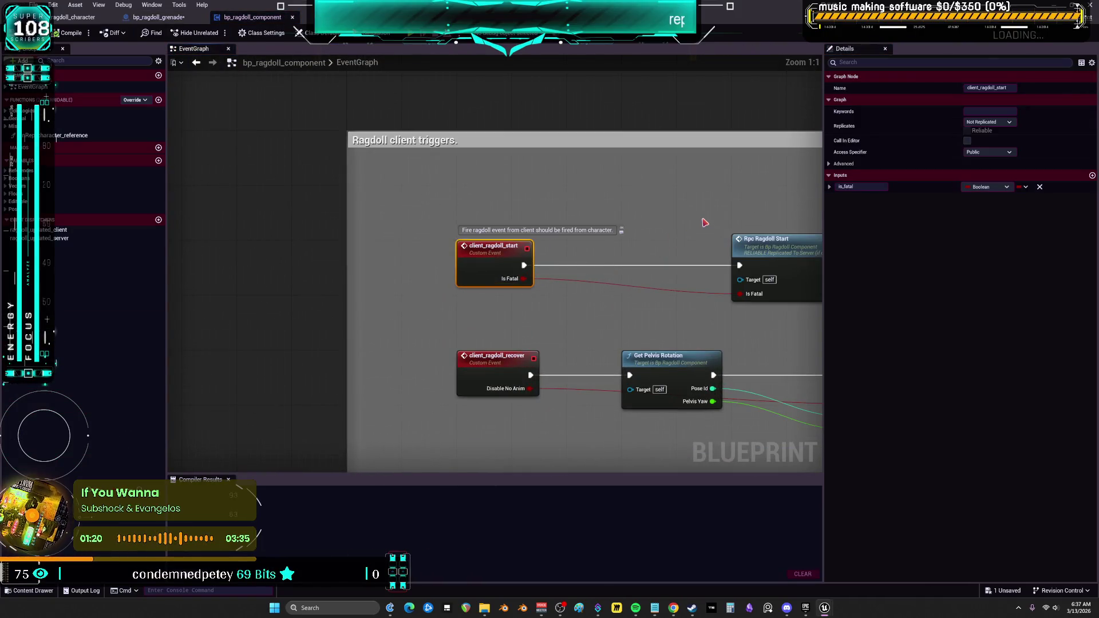
Follow the ragdoll recover call into rpc_ragdoll_start and along the server ragdoll start chain.
left_click_drag(704, 223, 337, 187)
double_click(468, 218)
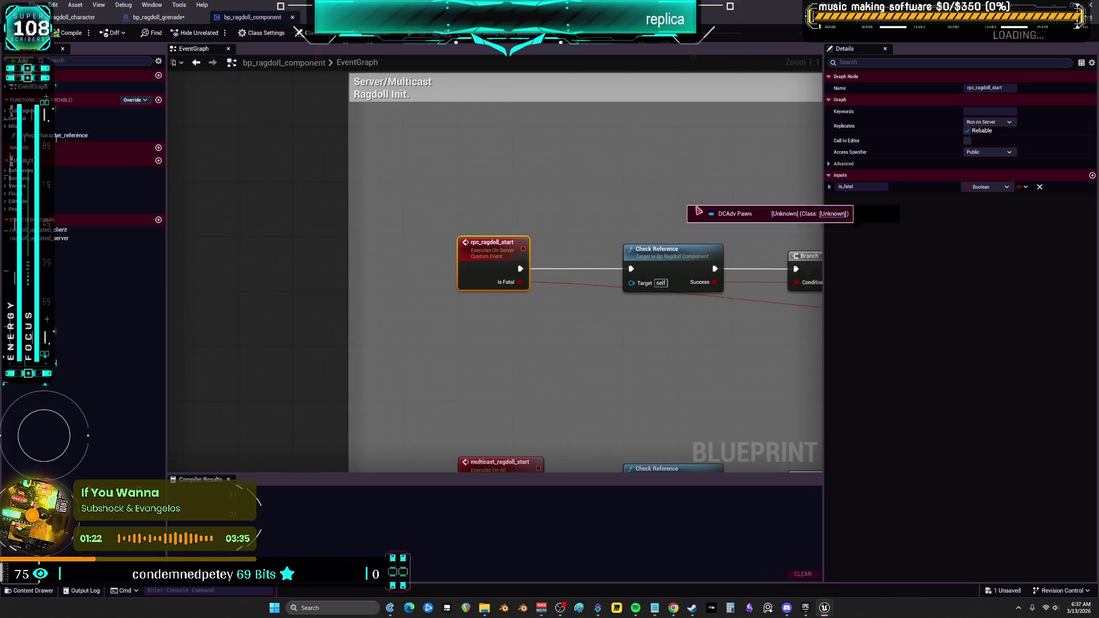
left_click_drag(673, 198, 446, 242)
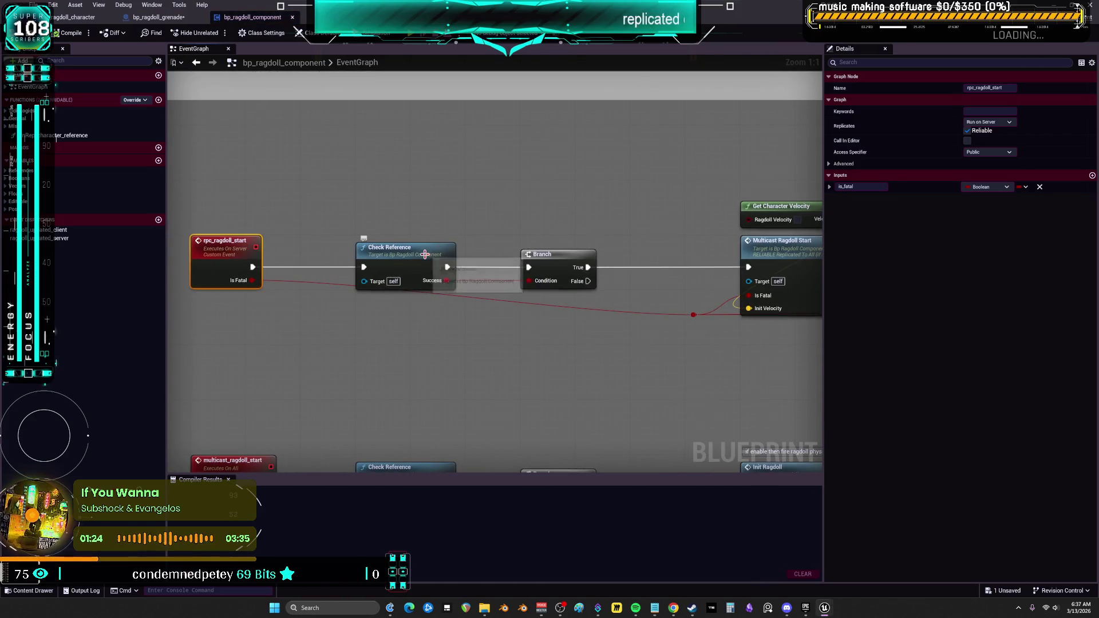
mouse_move(667, 228)
left_mouse_down()
mouse_move(471, 227)
mouse_move(229, 200)
left_mouse_up()
Jump from the Multicast Ragdoll Start call to its event, then open the init_ragdoll function graph.
left_click(400, 229)
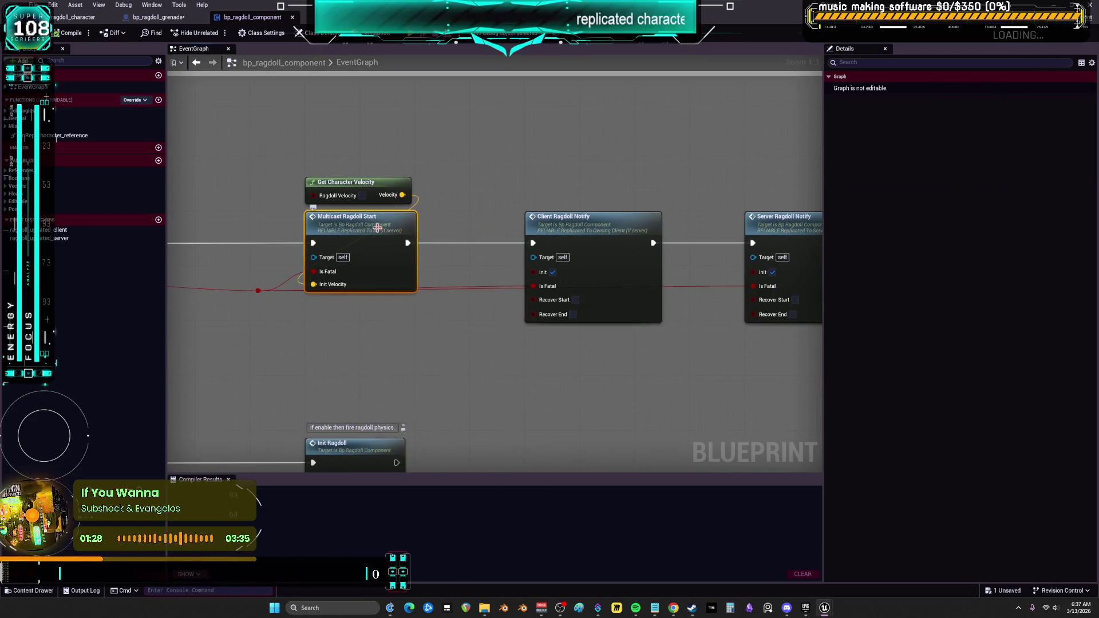
double_click(377, 228)
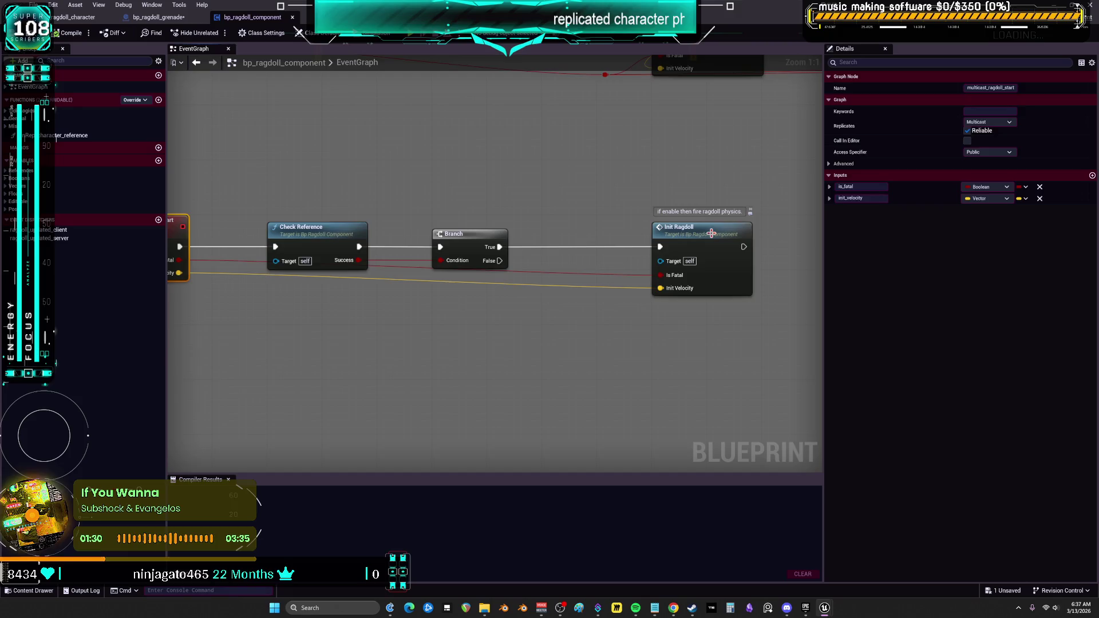
double_click(711, 233)
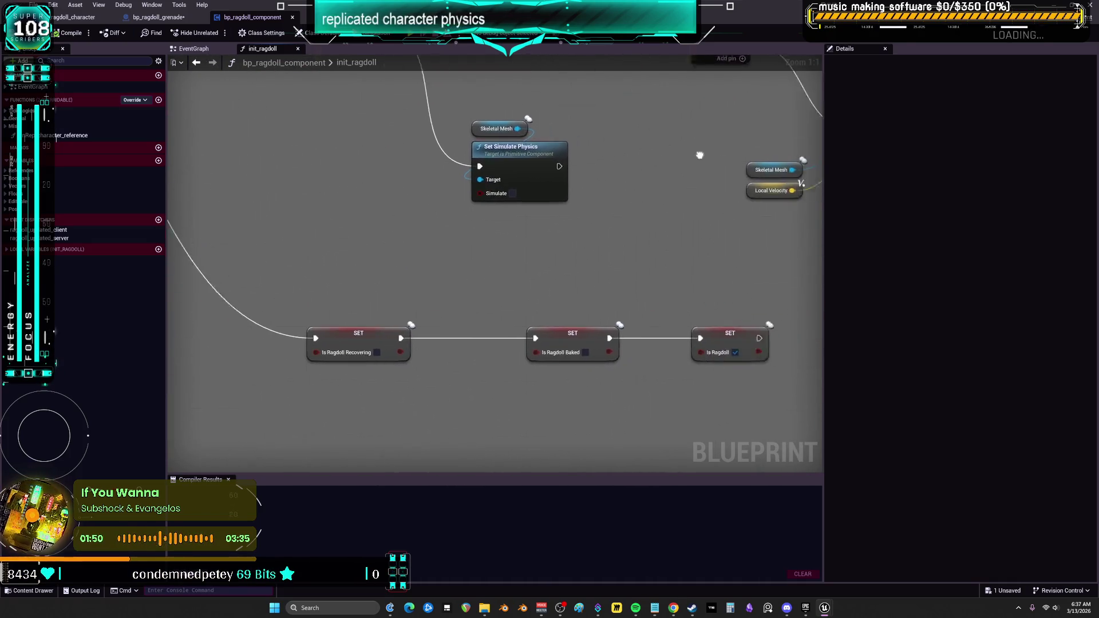
From the EventGraph's Functions list, open the tick_capsule_location, tick_update_rotation, tick_ragdoll_blend and tick_update_location graphs.
scroll(597, 202, "down", 4)
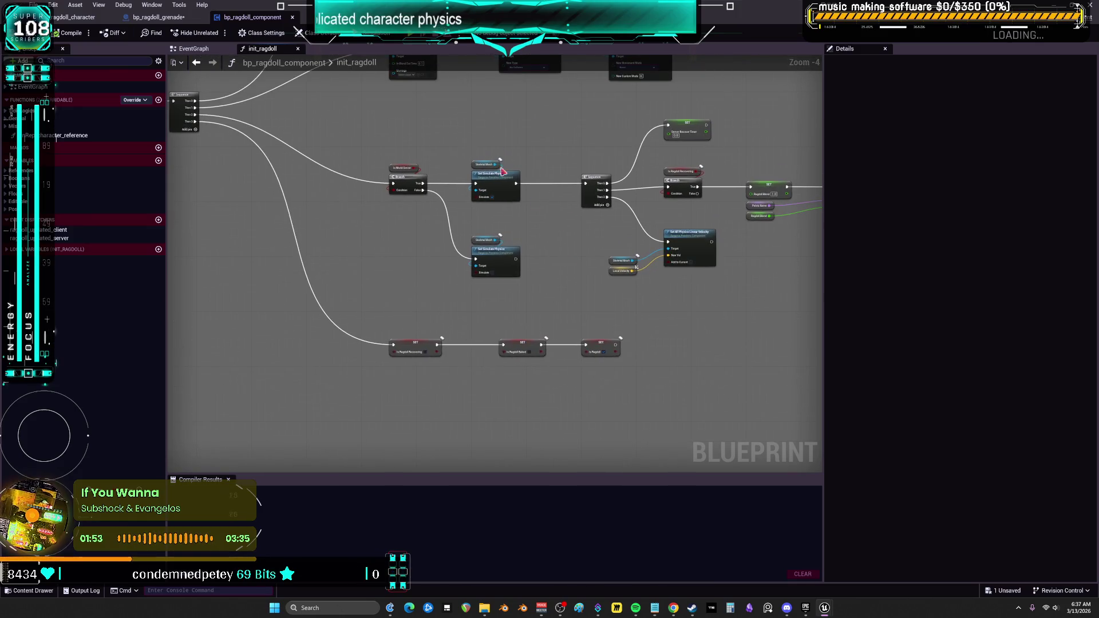
left_click(206, 50)
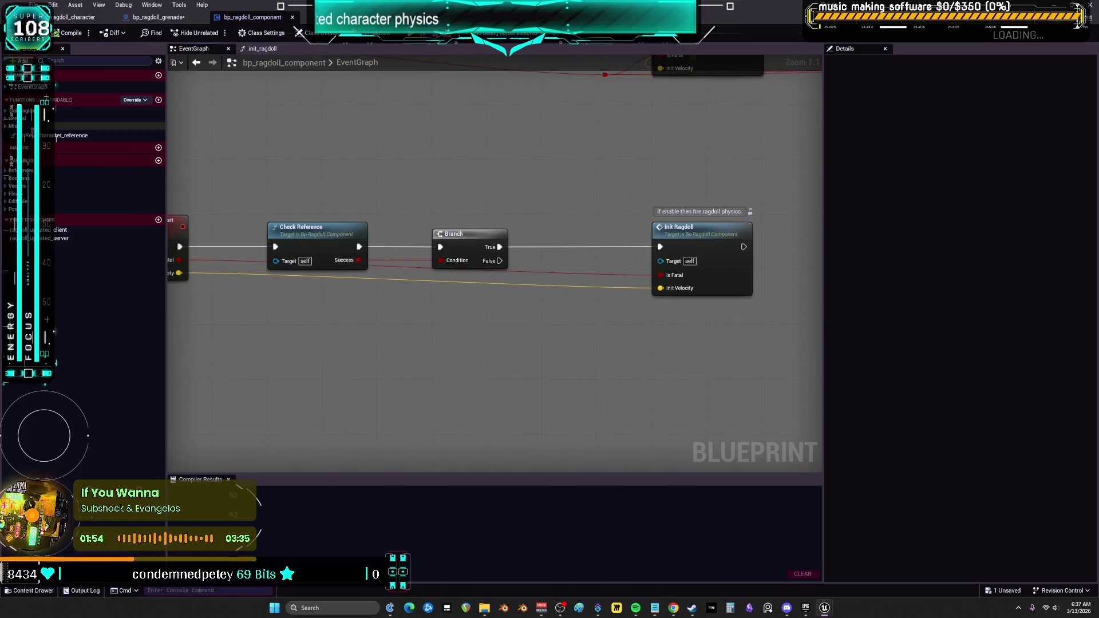
left_click(29, 111)
double_click(58, 120)
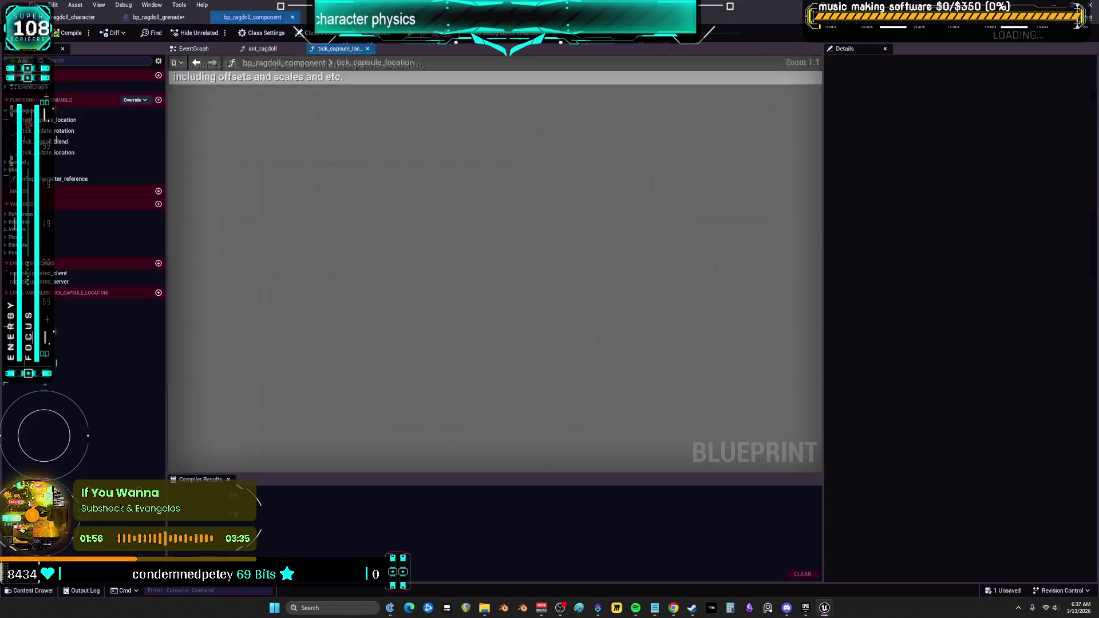
scroll(599, 245, "up", 9)
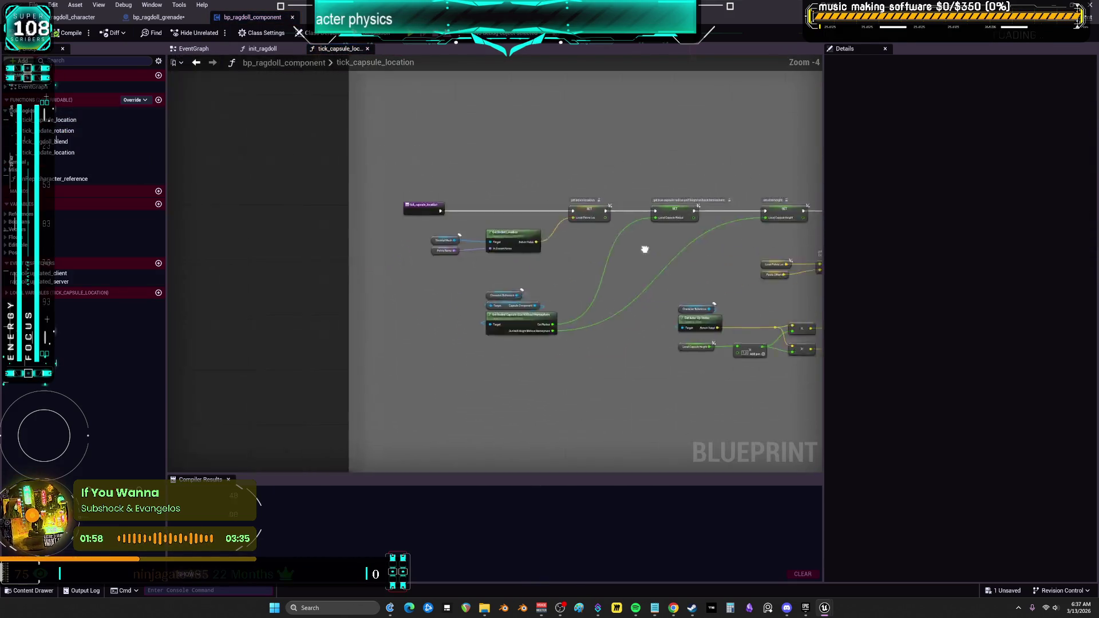
double_click(58, 131)
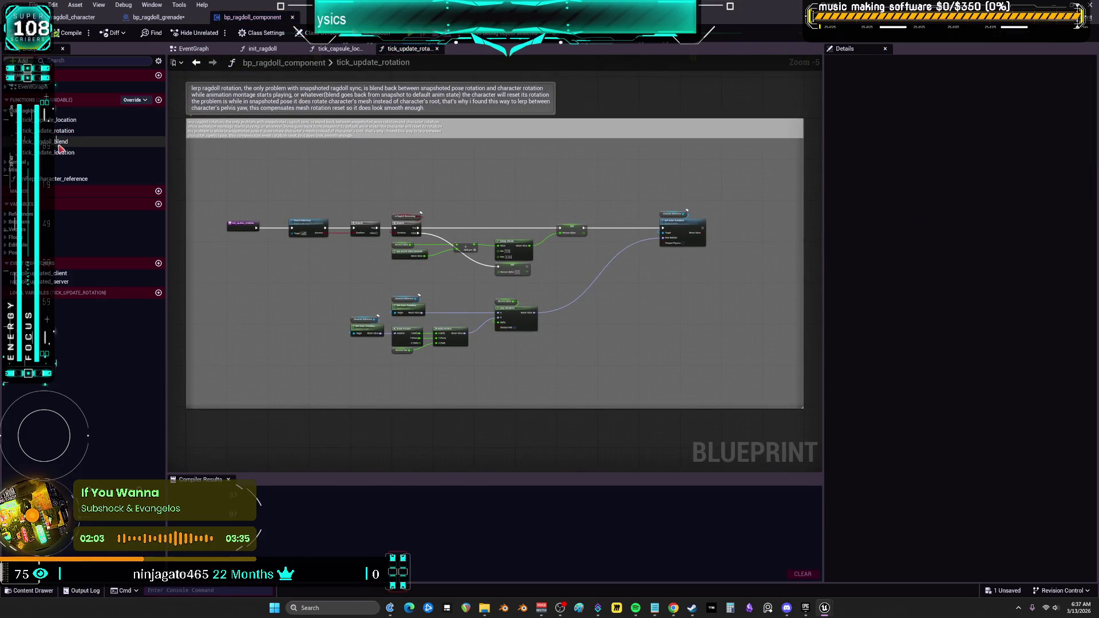
double_click(62, 141)
double_click(58, 152)
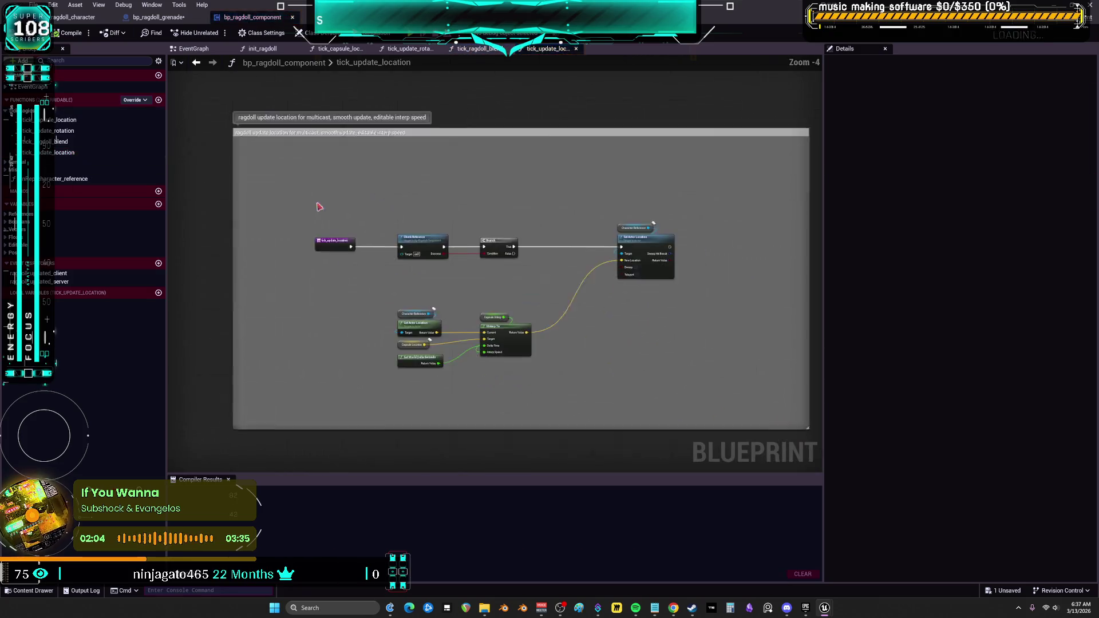
Back in the EventGraph, zoom around to review the client_ragdoll_bake nodes.
left_click(199, 50)
scroll(272, 182, "down", 5)
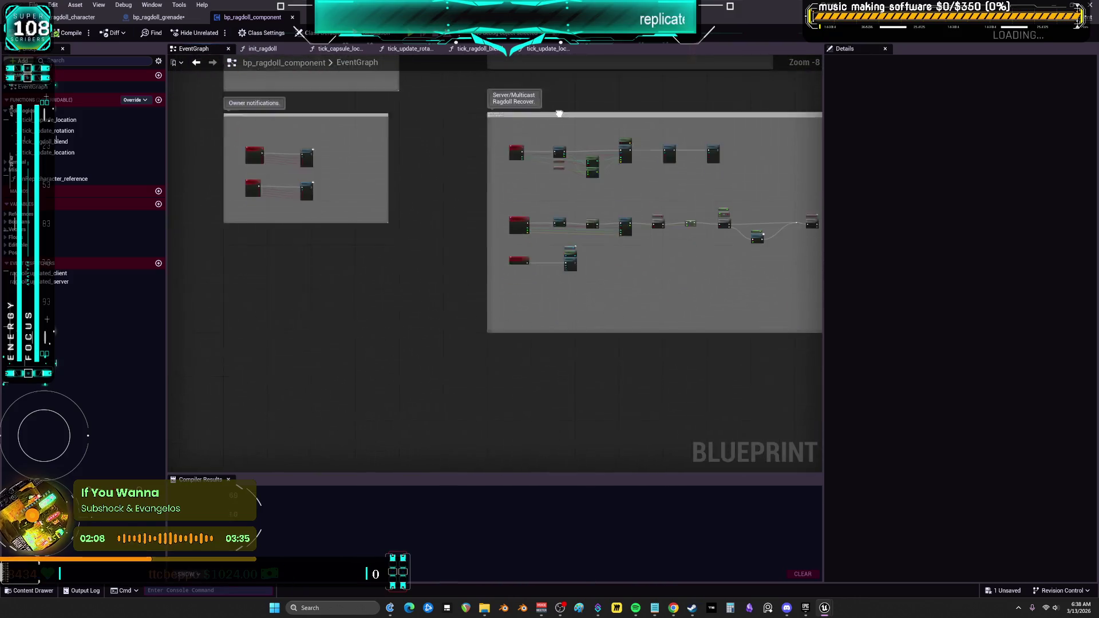
scroll(560, 113, "up", 3)
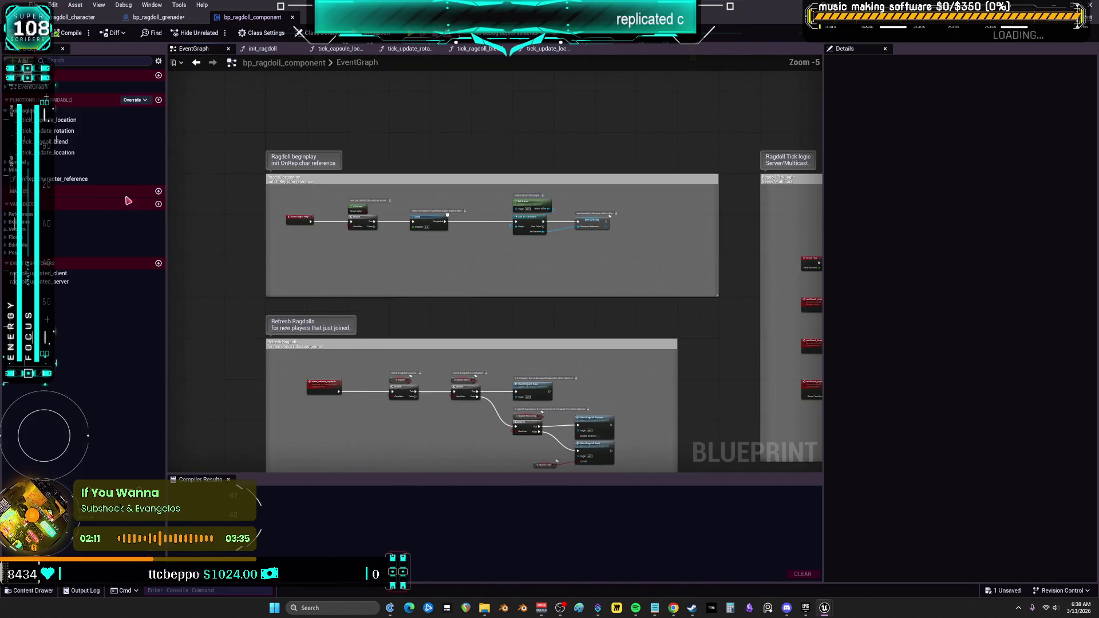
scroll(422, 289, "up", 2)
scroll(388, 245, "down", 2)
scroll(421, 265, "up", 2)
scroll(422, 344, "up", 2)
mouse_move(469, 52)
left_mouse_down()
mouse_move(564, 93)
mouse_move(525, 213)
mouse_move(490, 247)
mouse_move(508, 319)
mouse_move(400, 285)
left_mouse_up()
scroll(508, 319, "down", 2)
scroll(489, 238, "down", 1)
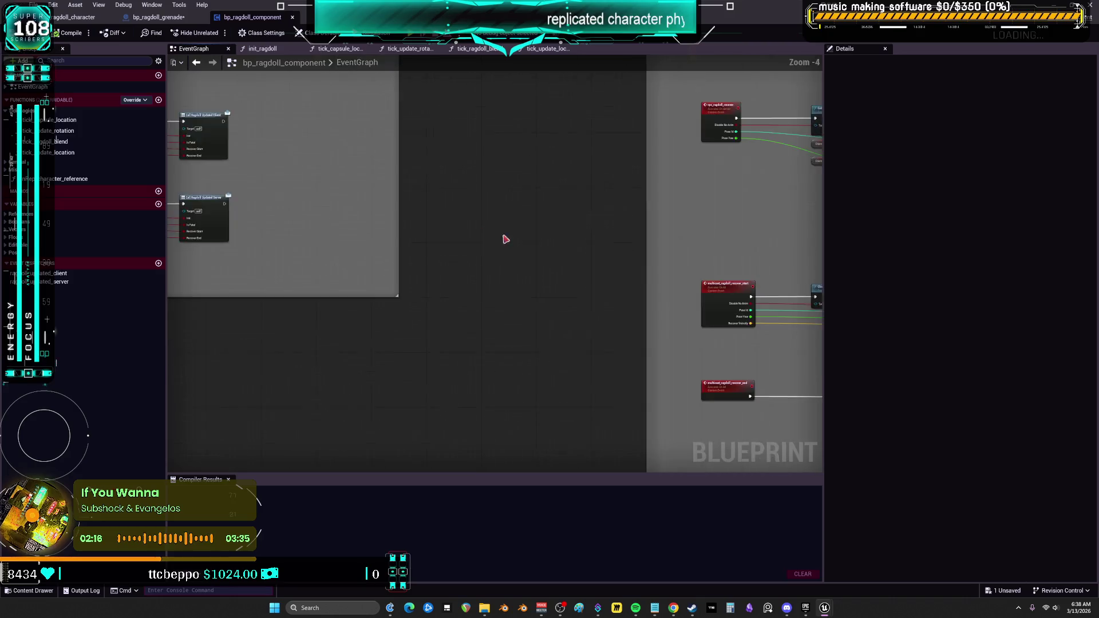
scroll(489, 238, "up", 5)
Review the multicast location, tick sequence and pose snapshot nodes, then maximize the MultiplayerRagdoll Preview.
mouse_move(510, 259)
left_mouse_down()
mouse_move(501, 194)
mouse_move(511, 331)
mouse_move(521, 268)
mouse_move(490, 179)
mouse_move(456, 354)
mouse_move(417, 289)
mouse_move(421, 218)
left_mouse_up()
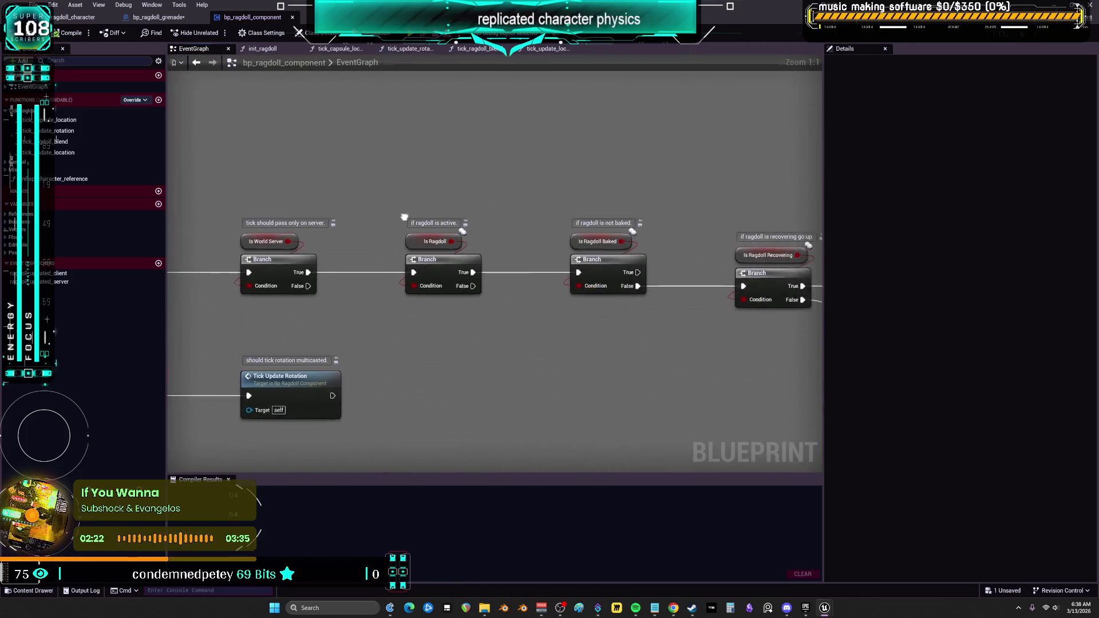
scroll(421, 218, "down", 3)
mouse_move(715, 327)
left_mouse_down()
mouse_move(321, 189)
mouse_move(330, 178)
left_mouse_up()
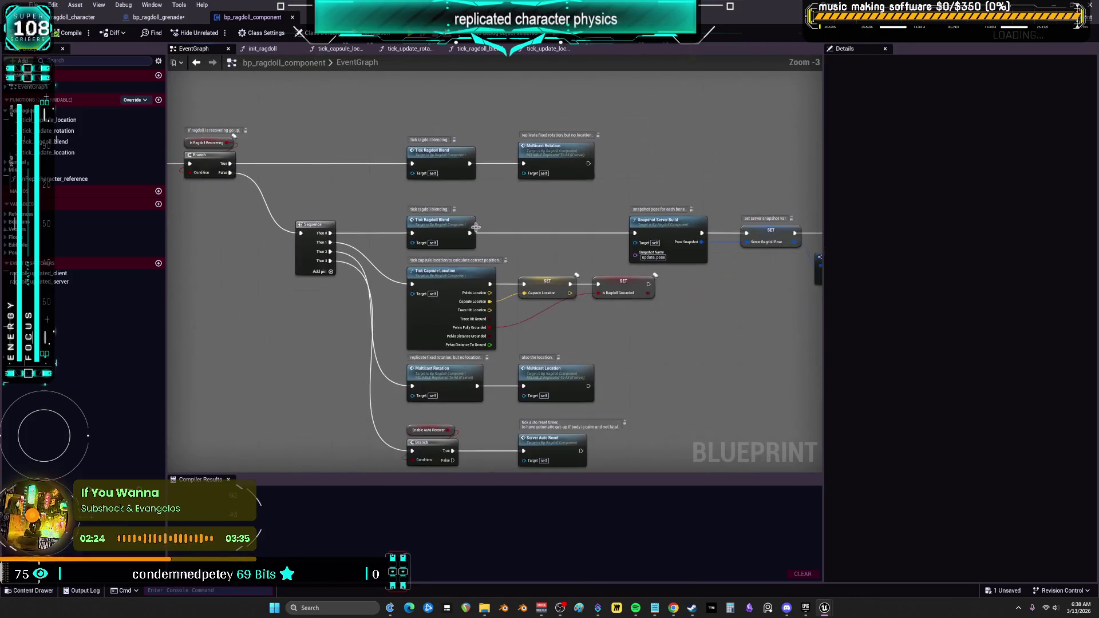
left_click_drag(652, 247, 470, 188)
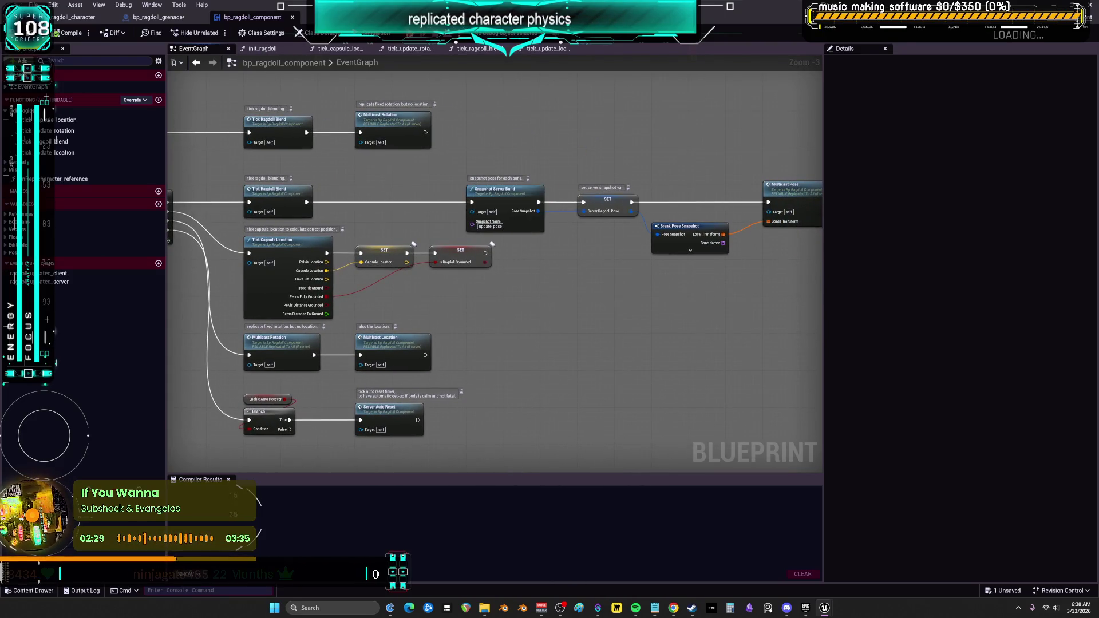
left_click(707, 203)
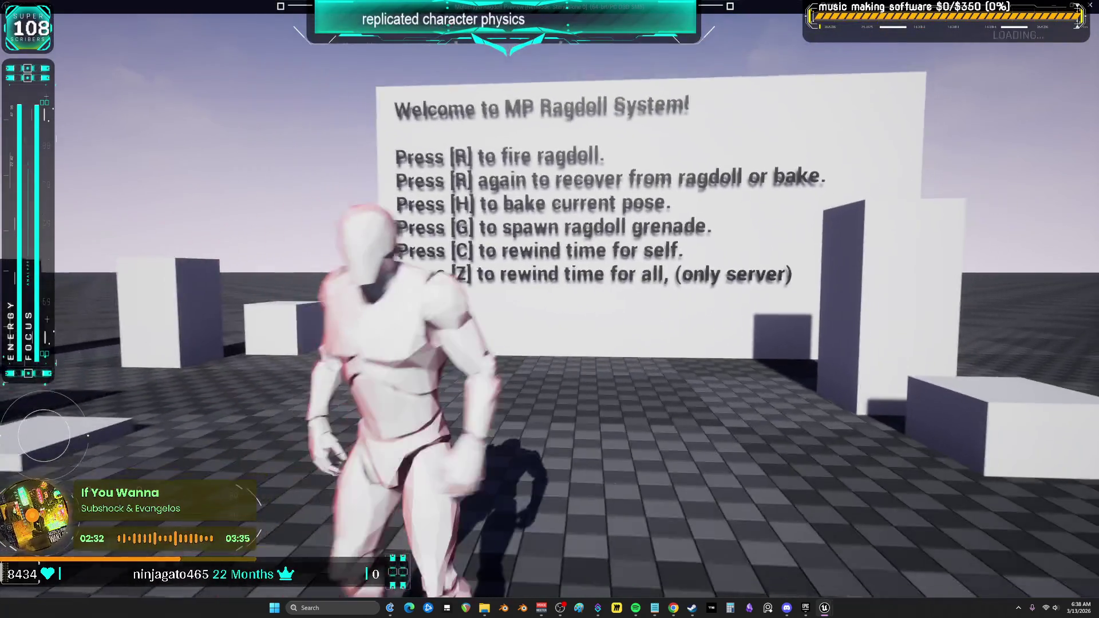
Run the mannequin, spawn a grenade with G, recover with R, then stop the preview with Esc.
key("w")
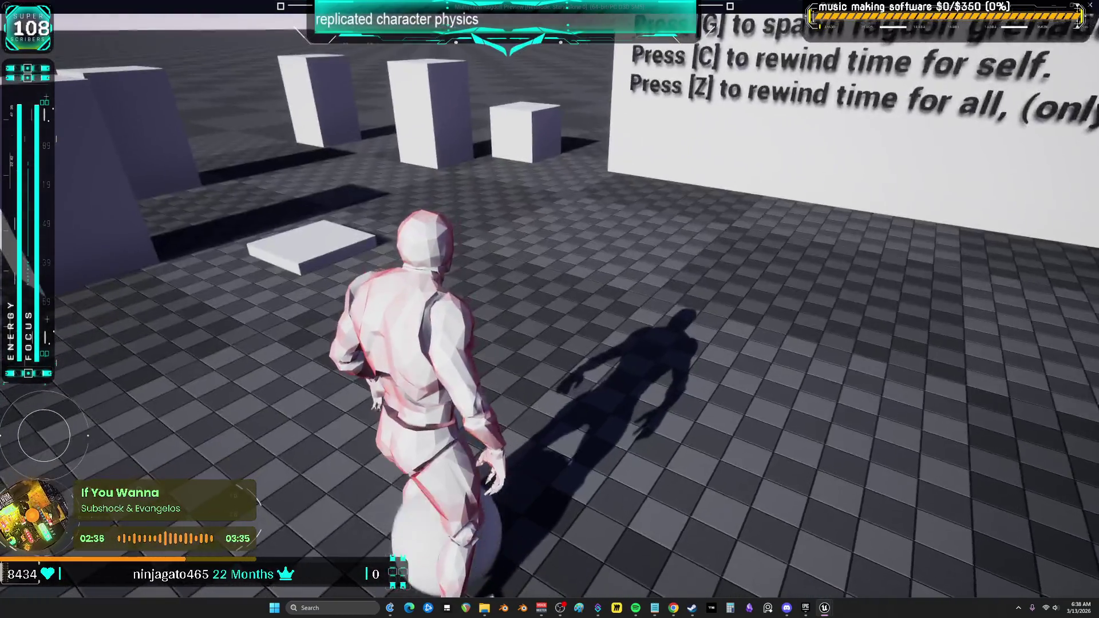
key("g")
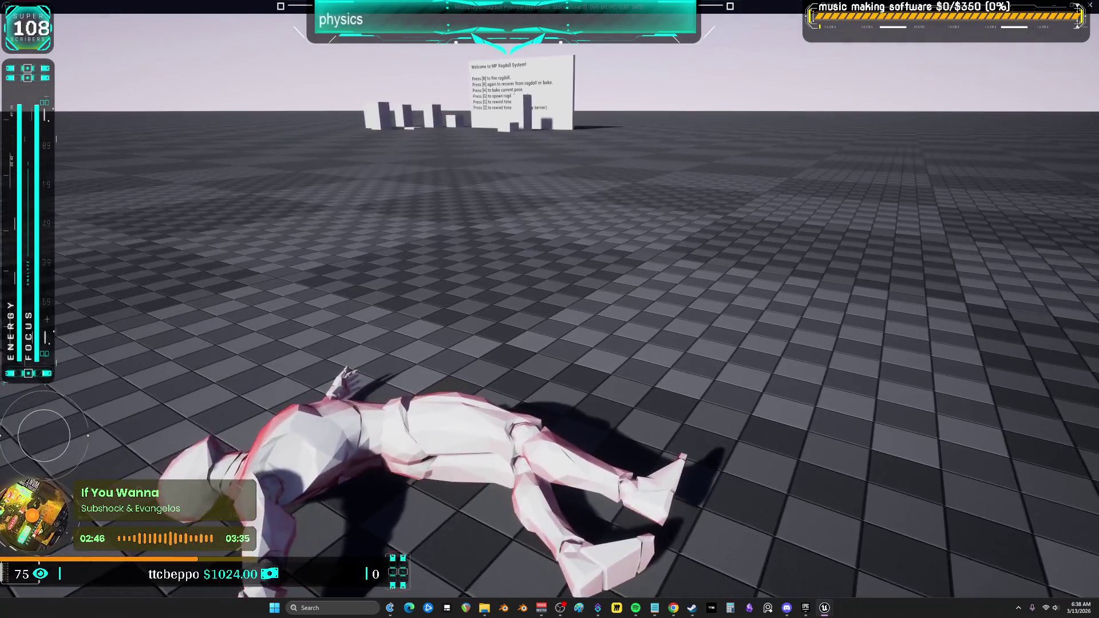
key("r")
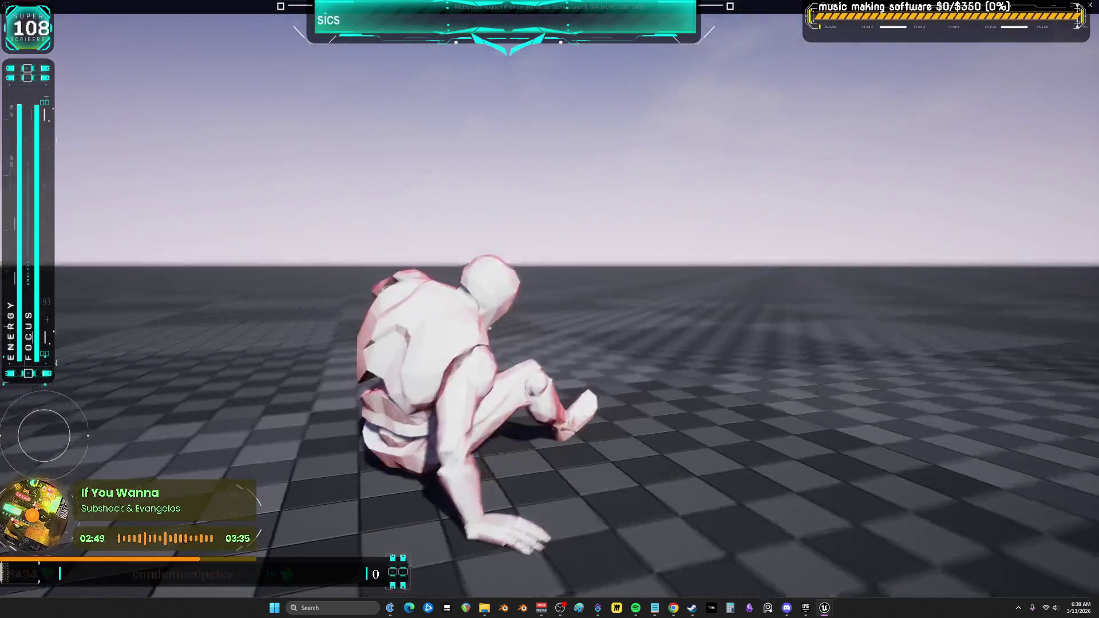
key("w")
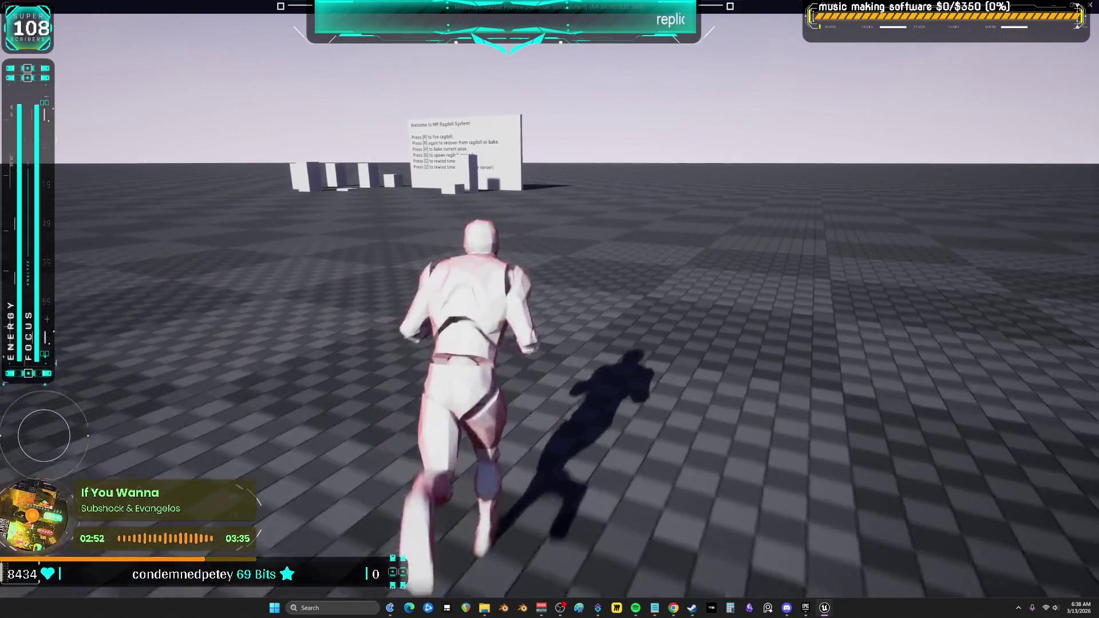
key("Escape")
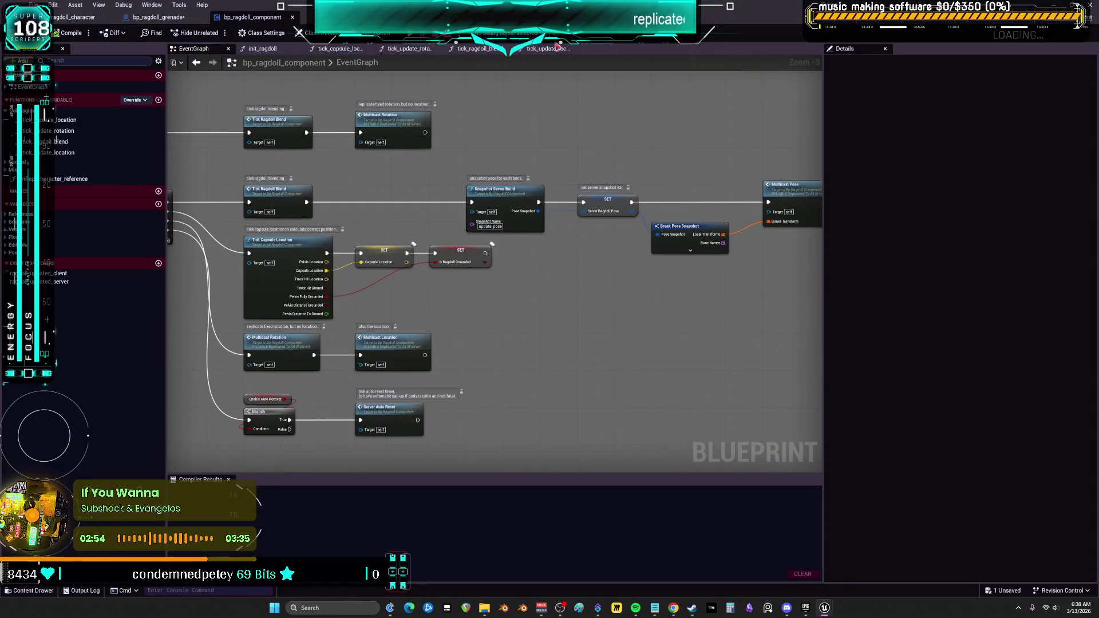
Glance at the bp_ragdoll_grenade and bp_ragdoll_character blueprints, then return to the main level editor.
scroll(529, 167, "down", 9)
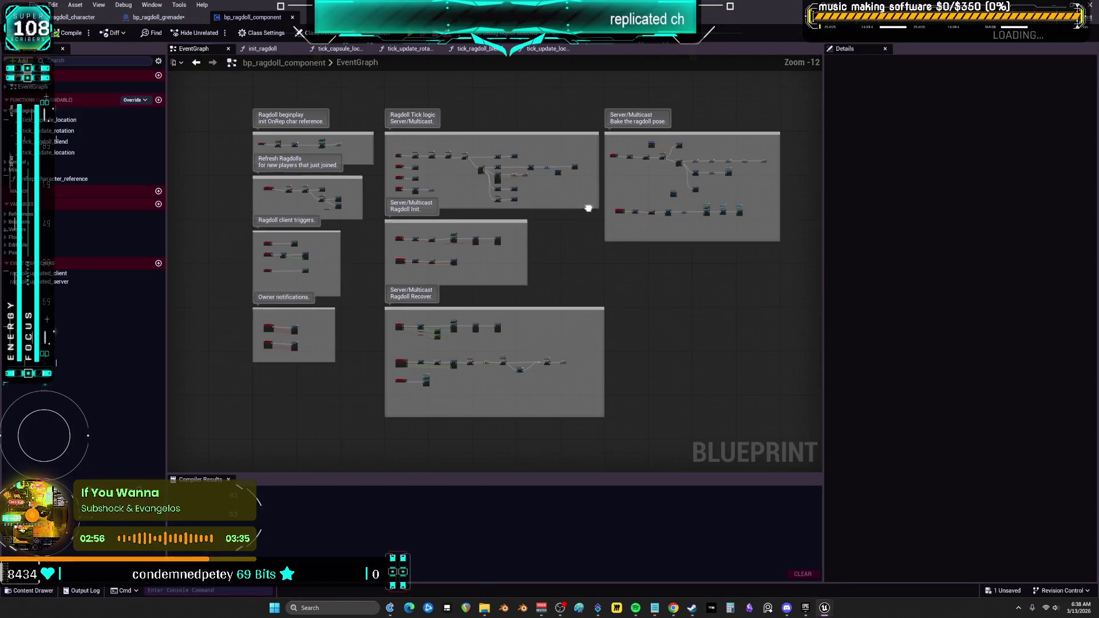
scroll(454, 294, "up", 3)
scroll(454, 295, "down", 3)
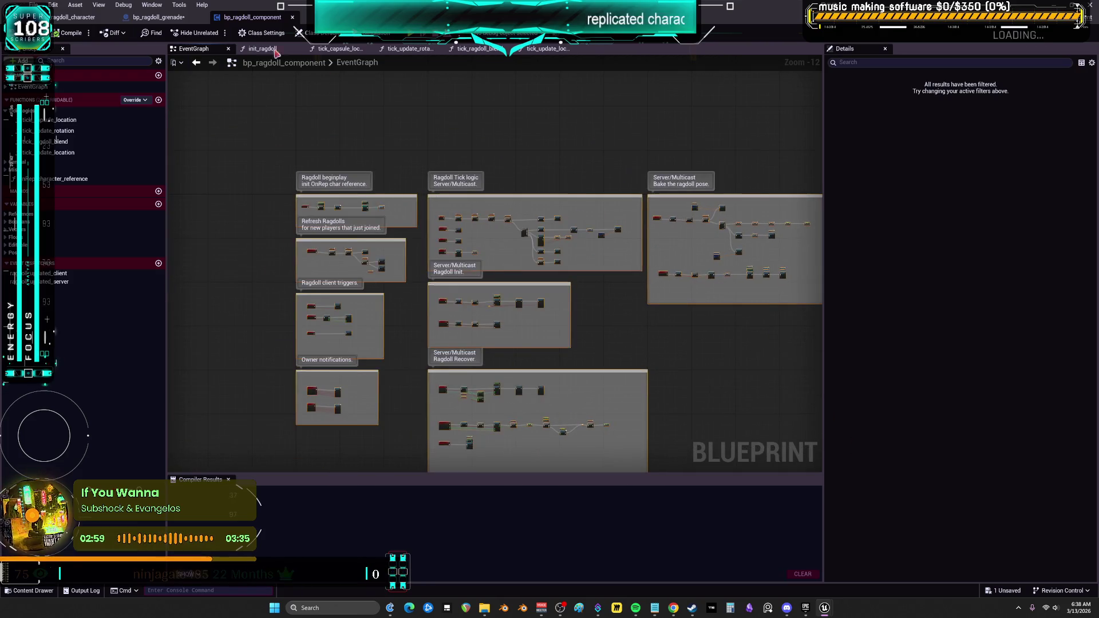
left_click(163, 18)
scroll(492, 207, "down", 5)
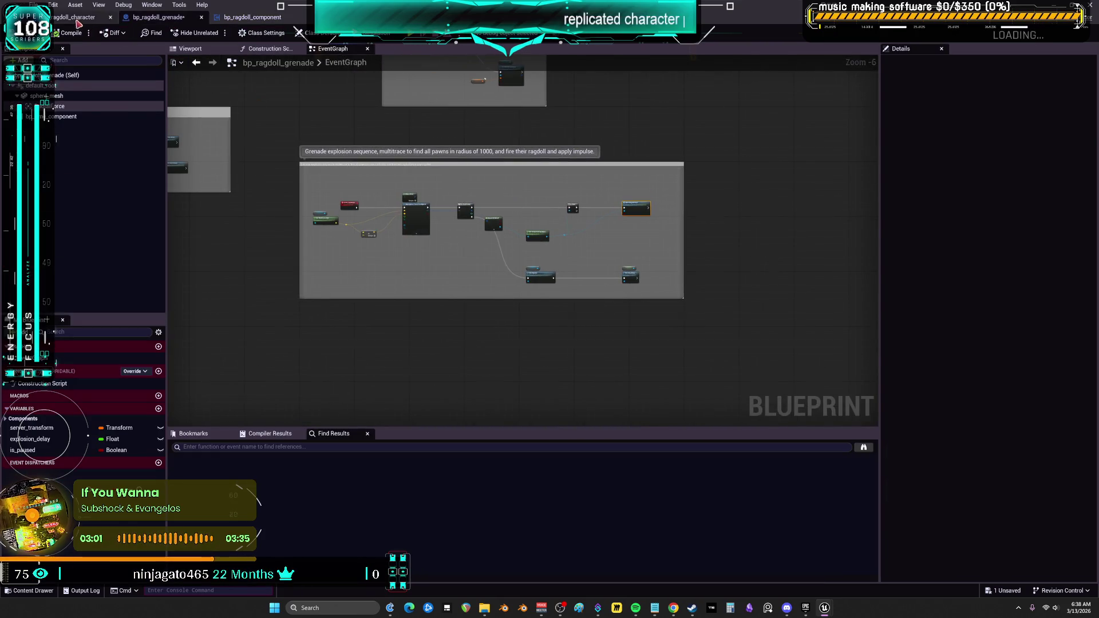
key("ctrl+Tab")
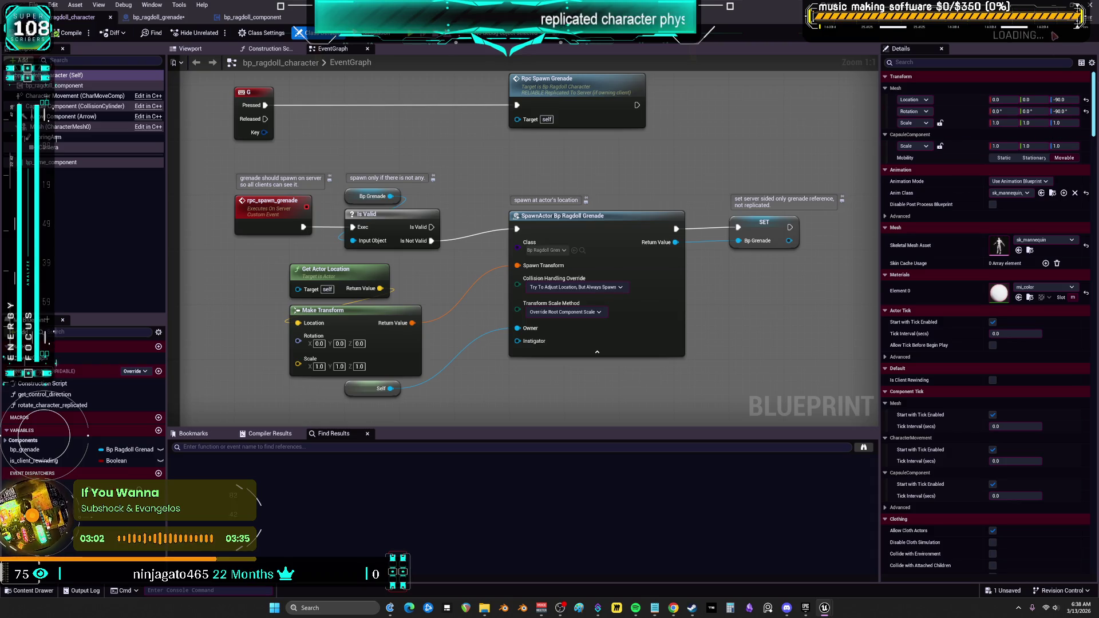
key("alt+Tab")
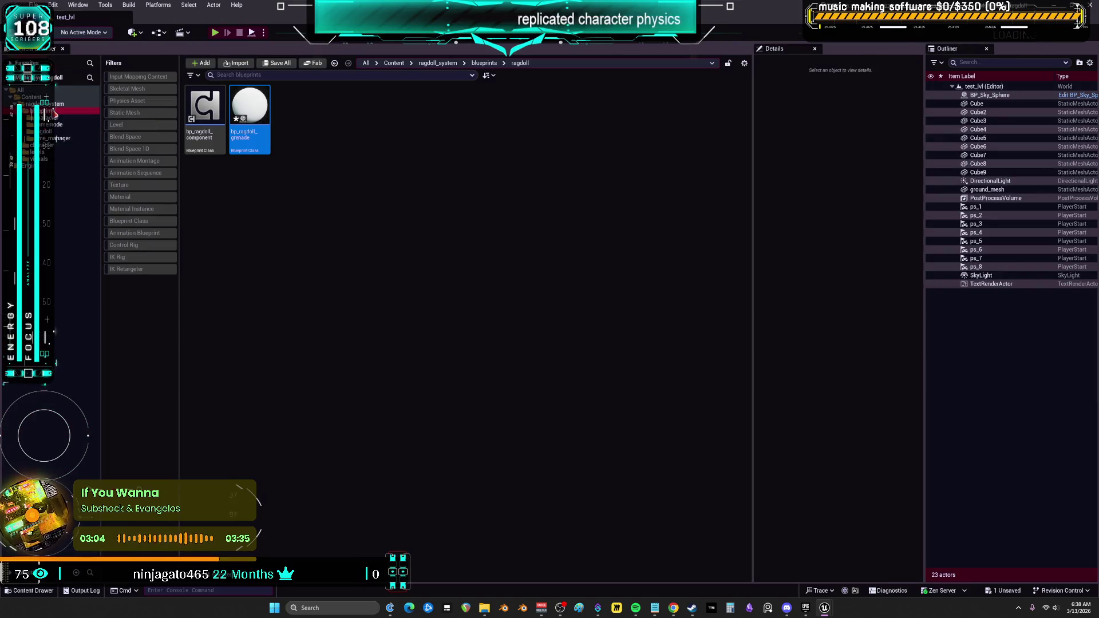
Start migrating the ragdoll_system folder, saving the assets and confirming the Asset Report.
left_click(53, 104)
right_click(56, 106)
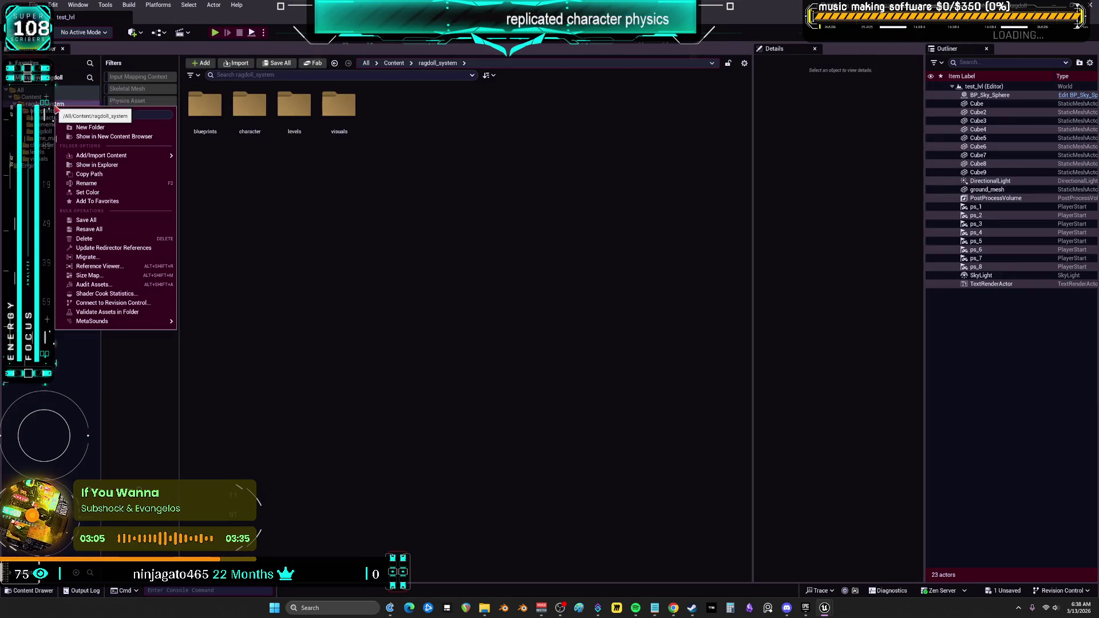
left_click(116, 261)
left_click(583, 404)
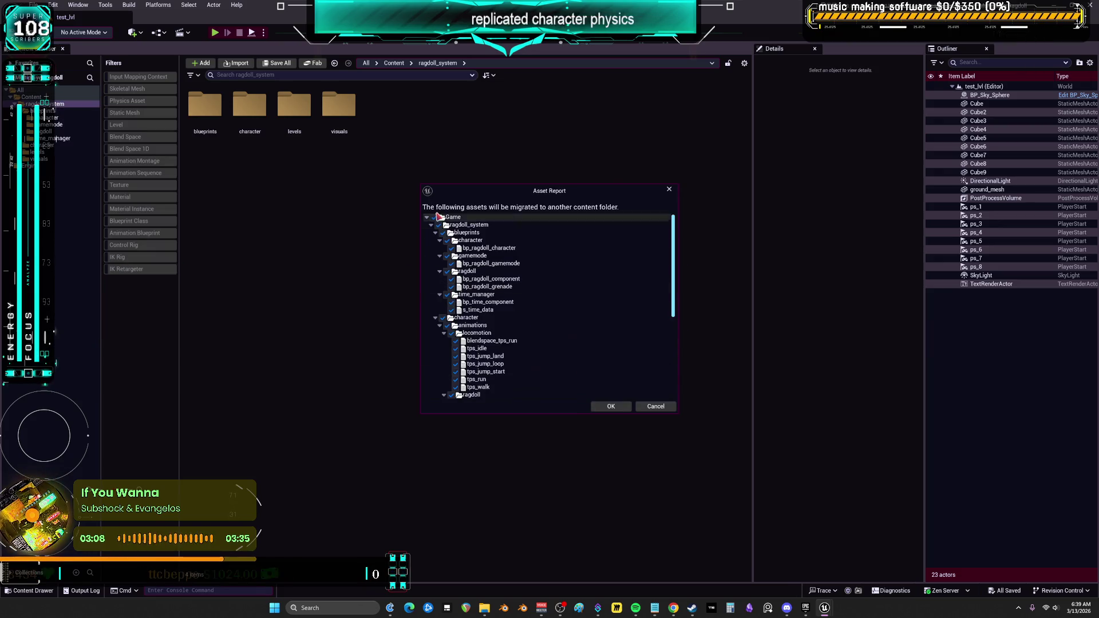
left_click(608, 406)
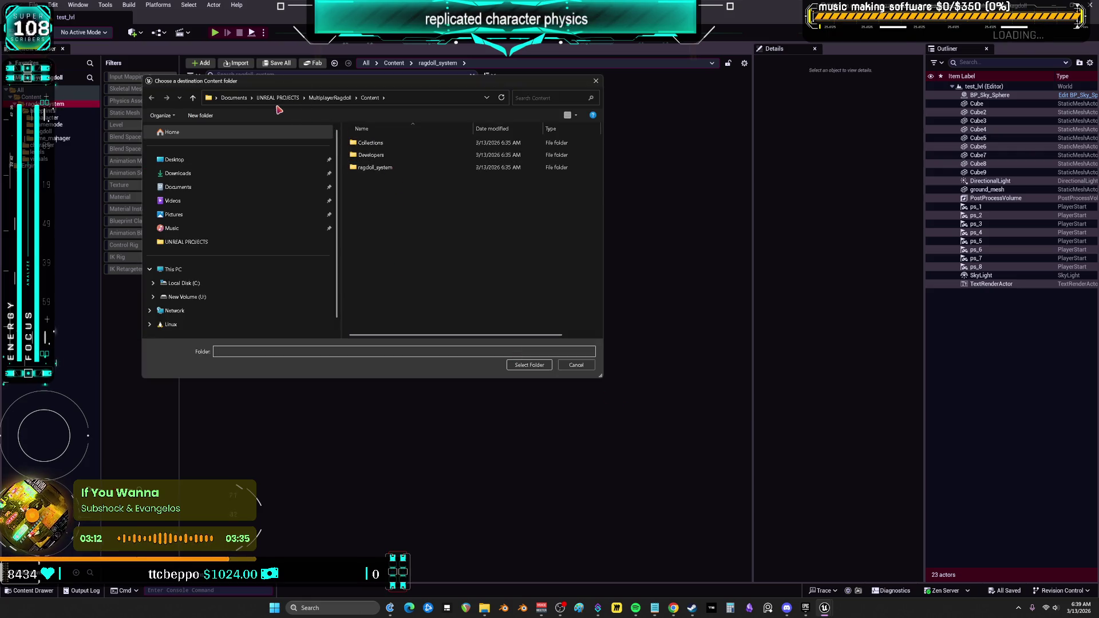
Browse to U:\P4\Multiplayer as the destination and bring the other Unreal project window forward.
left_click(195, 296)
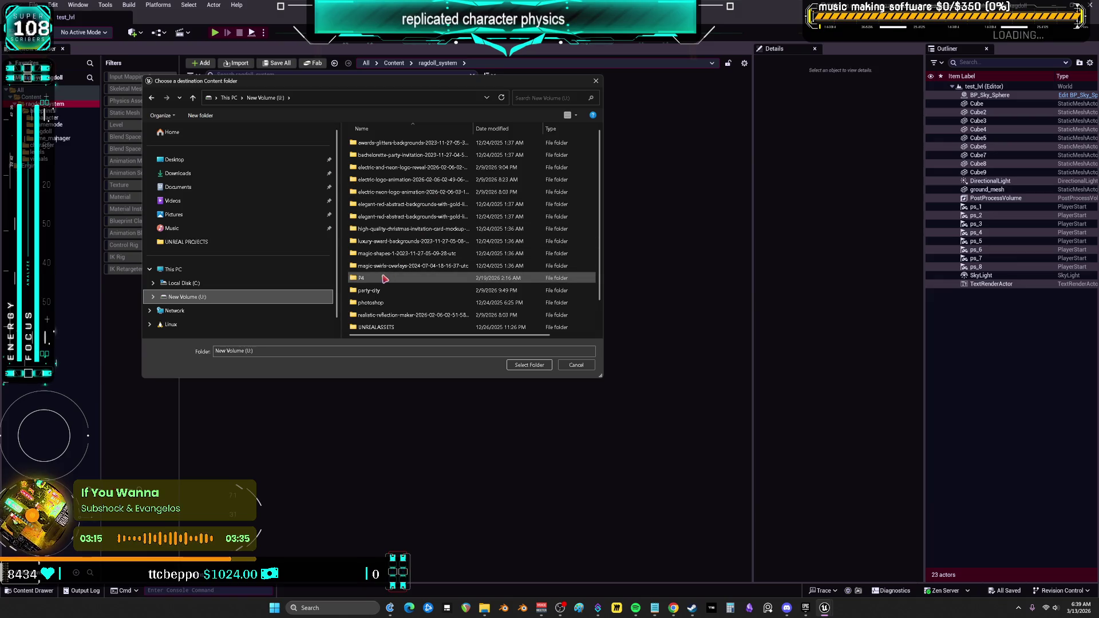
double_click(383, 278)
double_click(378, 155)
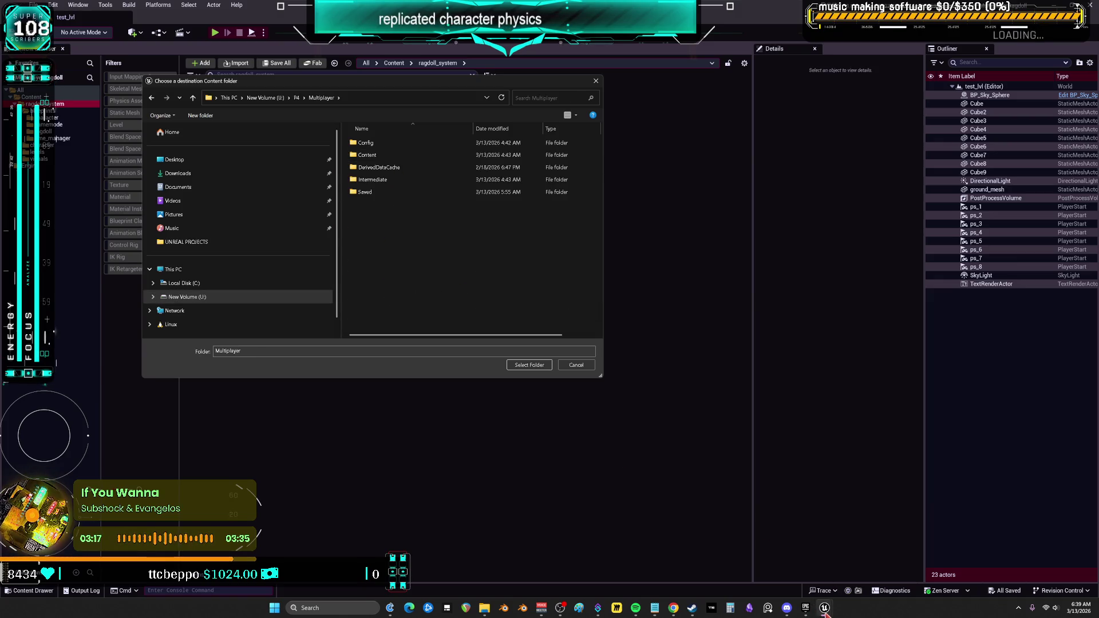
mouse_move(825, 613)
left_click(825, 564)
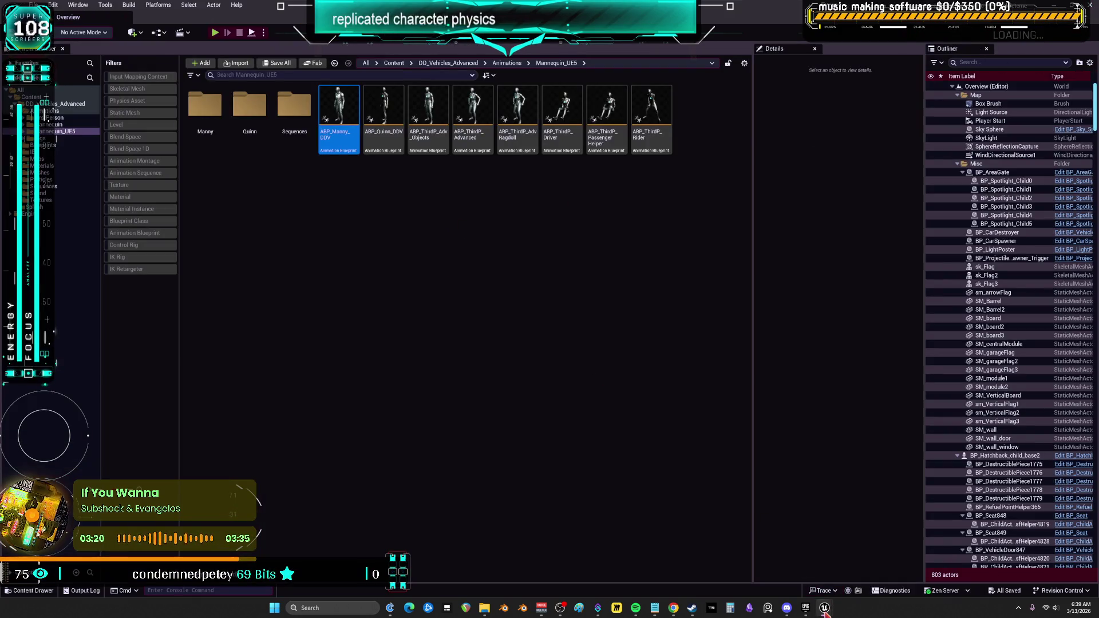
mouse_move(825, 612)
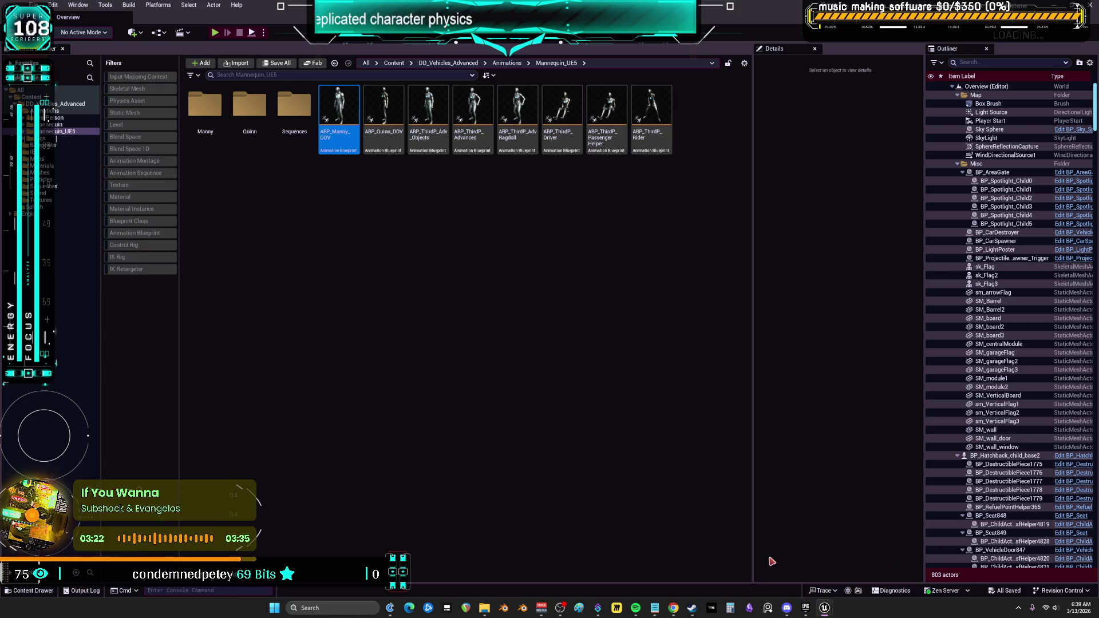
Choose the Multiplayer project's Content folder as the migration destination and close the other editor.
key("alt+Tab")
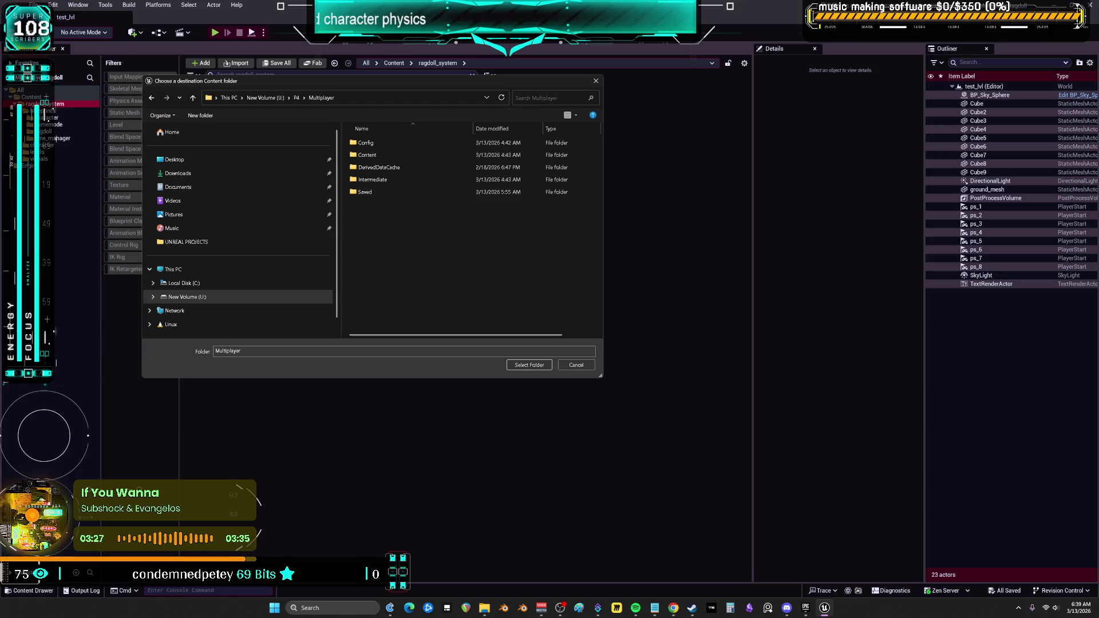
double_click(412, 155)
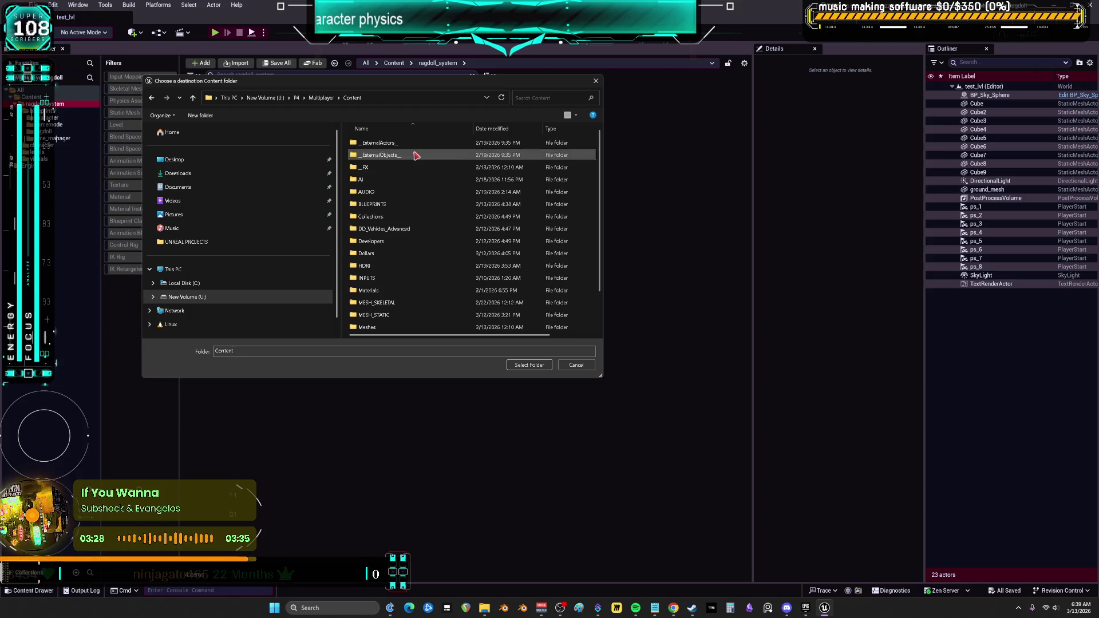
left_click(530, 365)
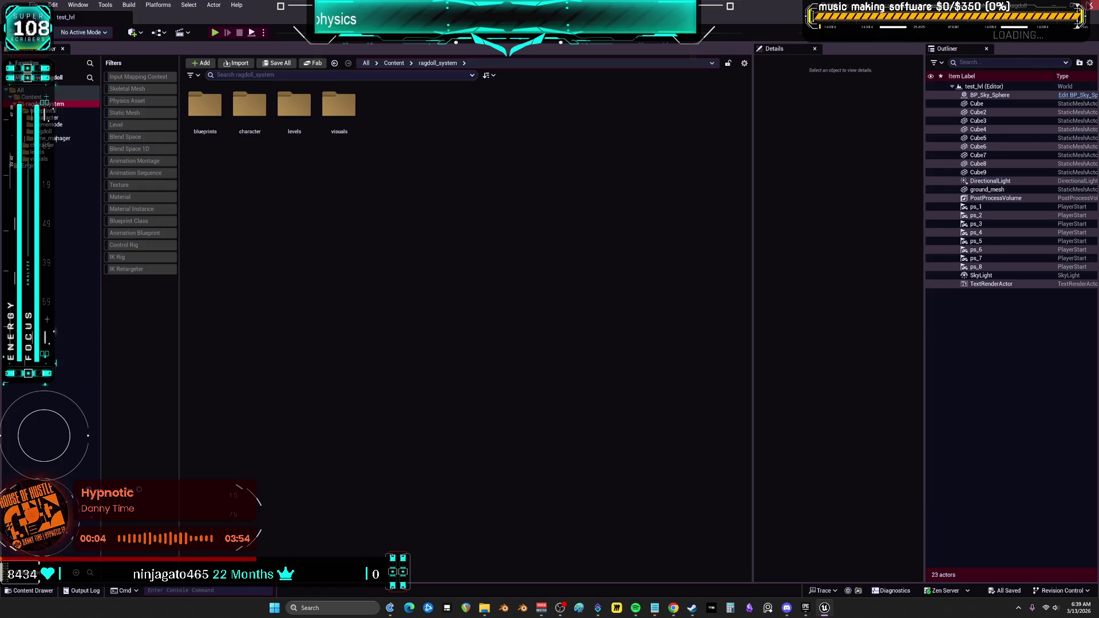
left_click(1089, 4)
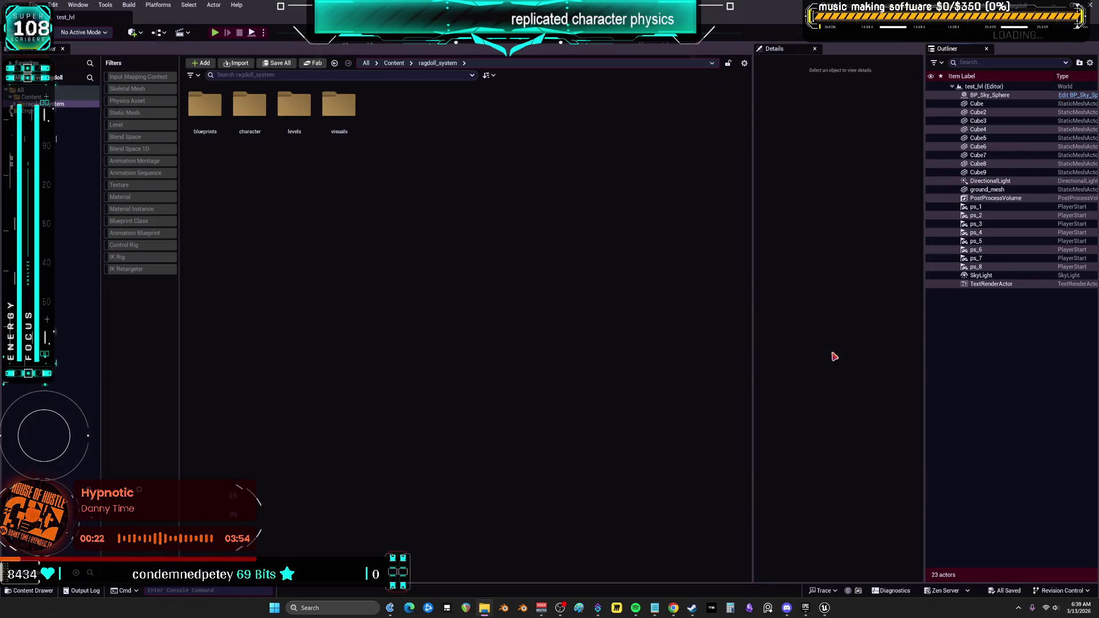
Open a floating Viewport 1 of the test_lvl level.
left_click(89, 4)
mouse_move(166, 90)
left_click(233, 95)
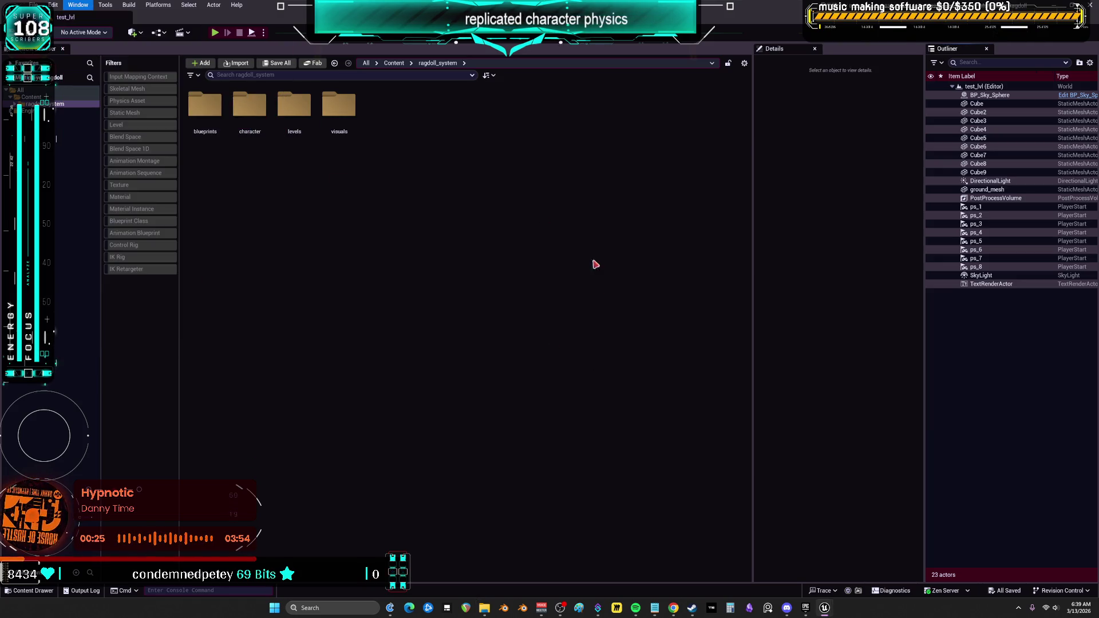
Set the play session's Number of Players to 4.
key("w")
key("d")
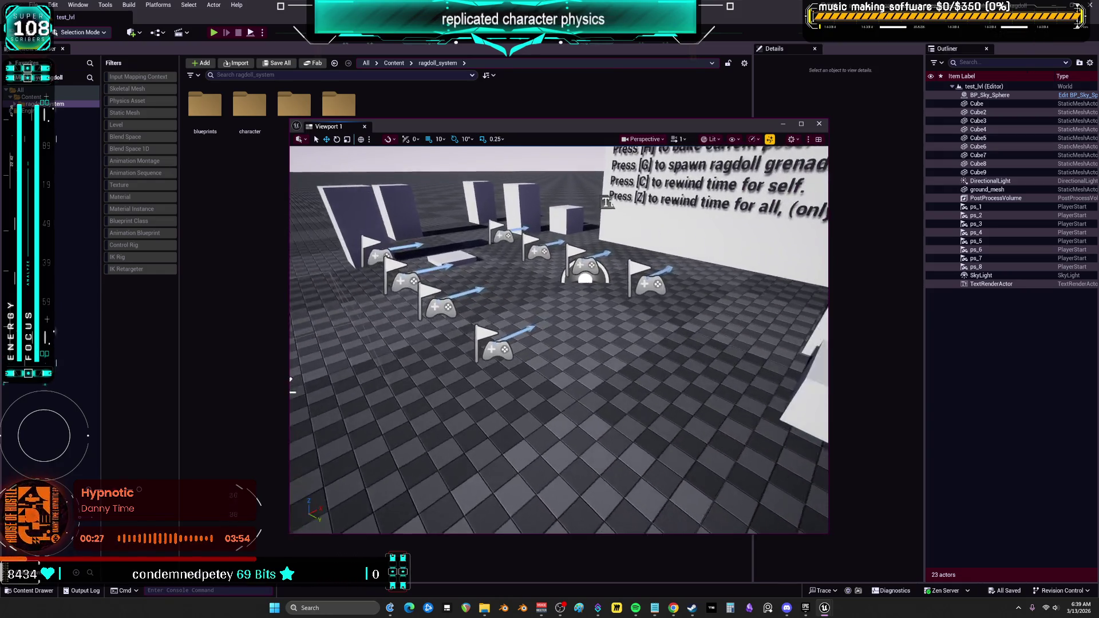
left_click(262, 33)
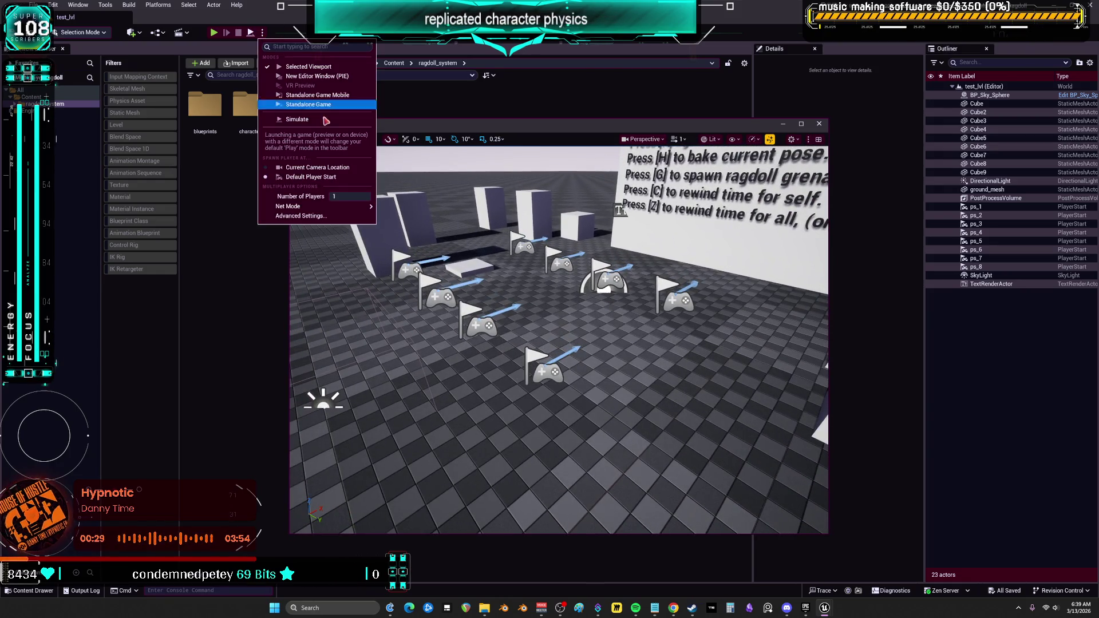
left_click(347, 196)
type("4")
mouse_move(351, 209)
left_click(416, 221)
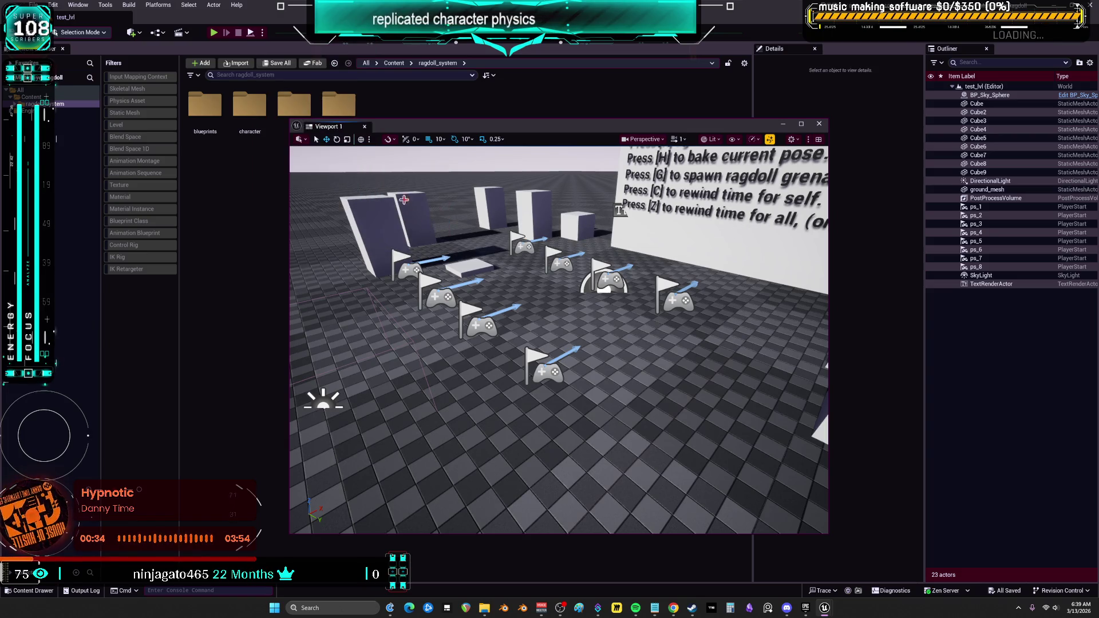
left_click(262, 33)
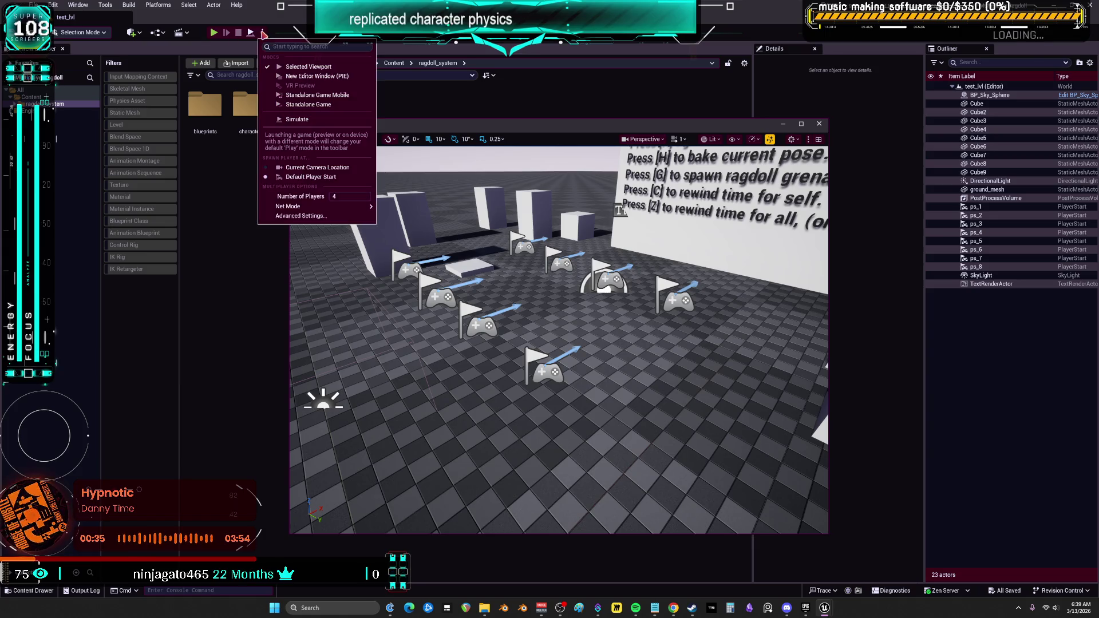
type("2")
key("Return")
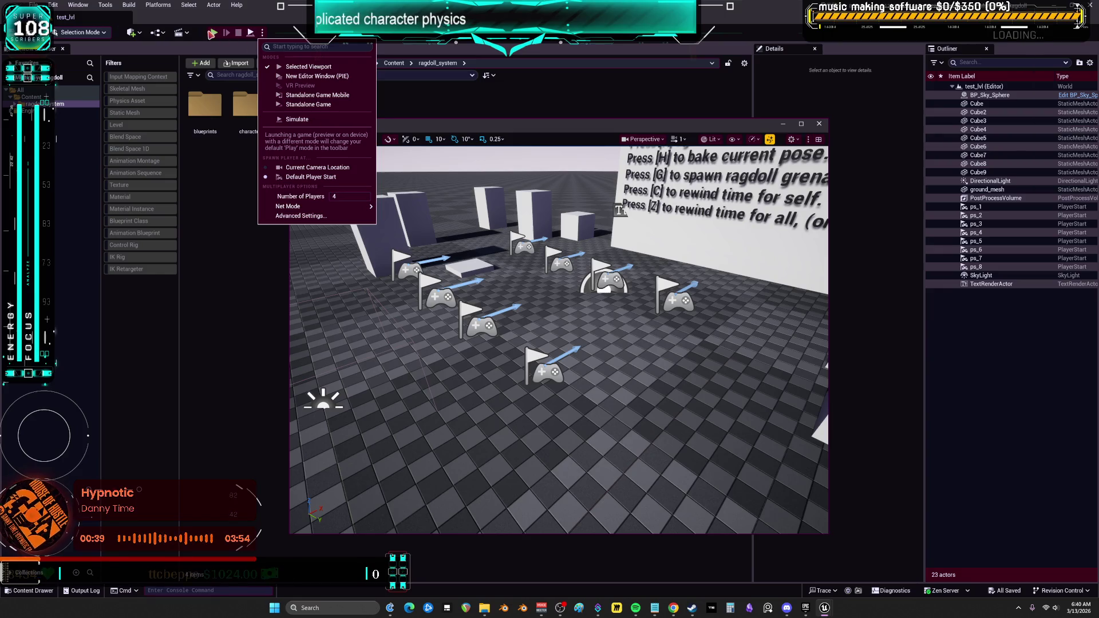
Start the multiplayer session, free the mouse, minimize the editor and snap clients into the top quadrants.
left_click(308, 67)
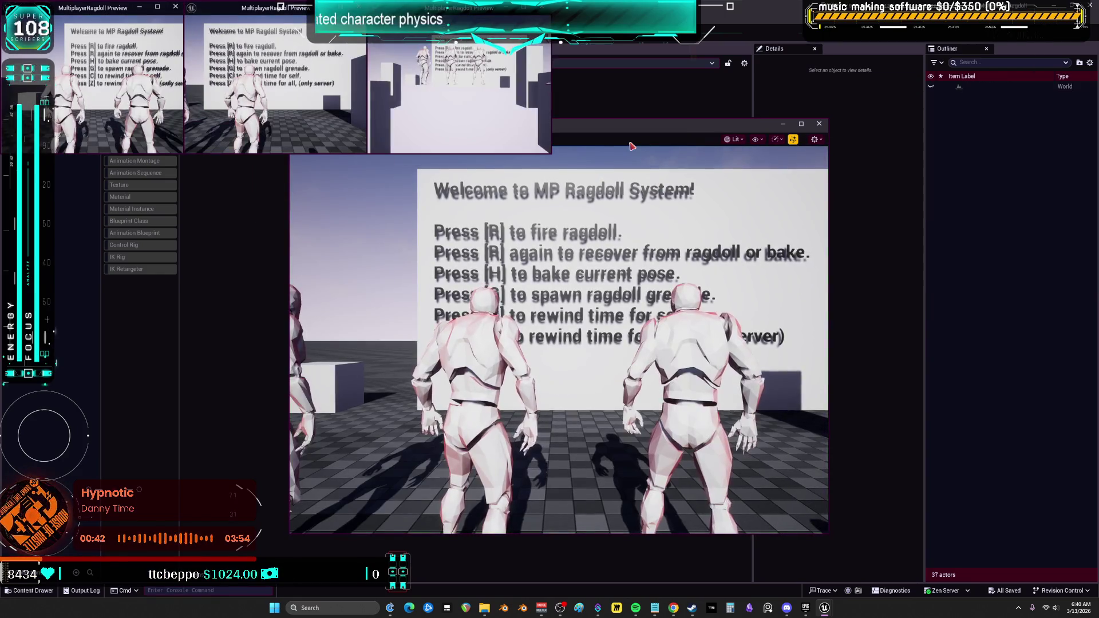
left_click(732, 264)
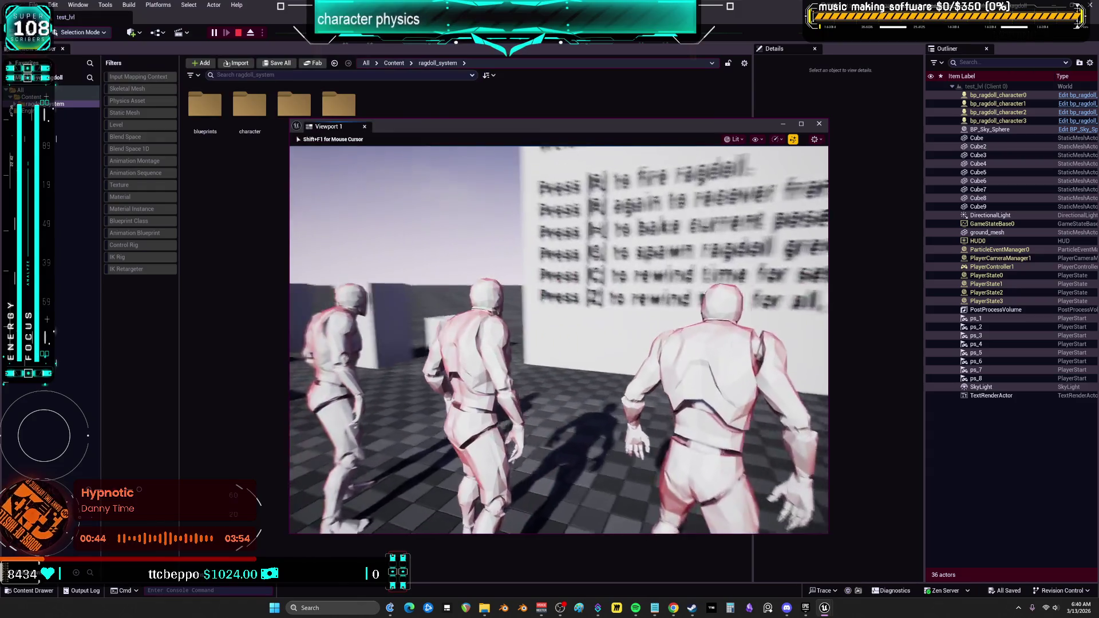
key("shift+F1")
key("super+Down")
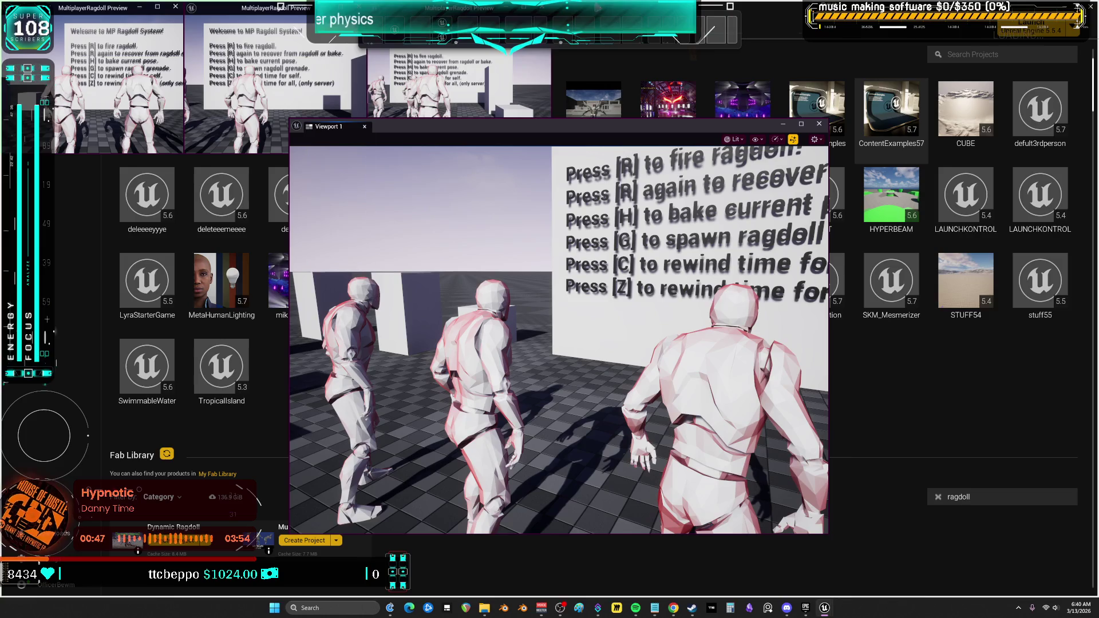
key("super+Right")
key("super+Up")
left_click(181, 57)
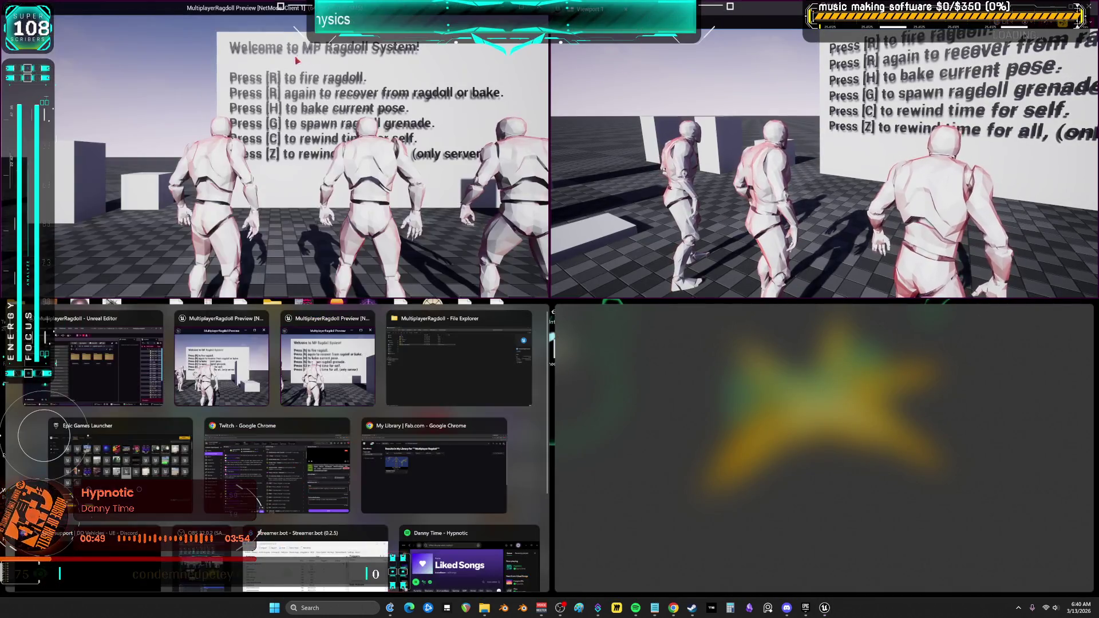
Fill the bottom quadrants with Clients 3 and 2, then run a character, spawn a grenade and ragdoll everyone.
left_click(265, 405)
left_click(753, 355)
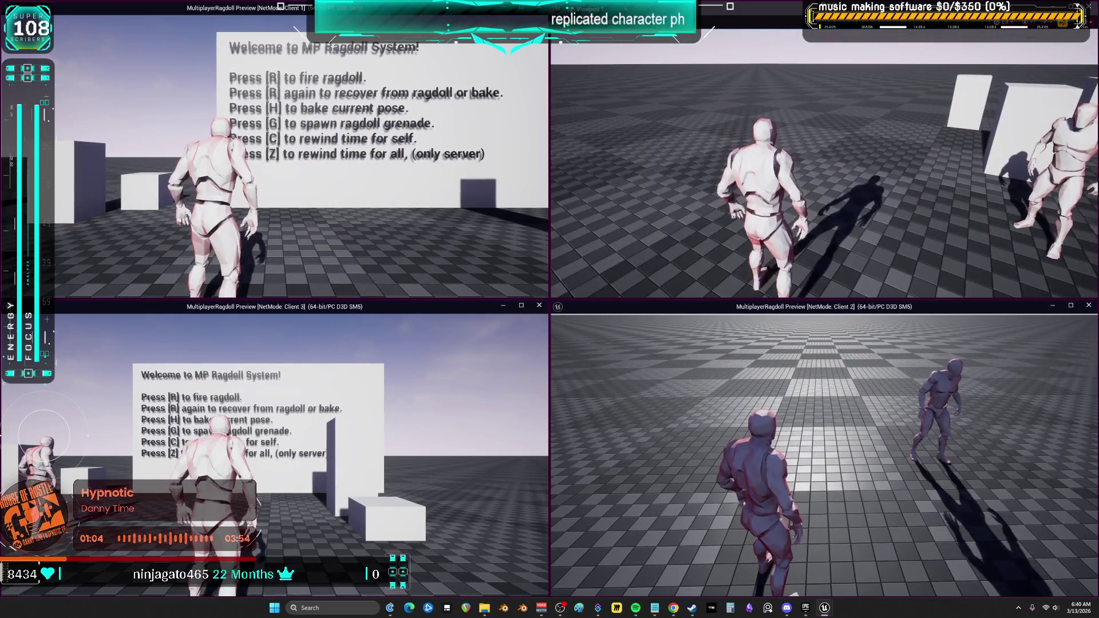
left_click(416, 328)
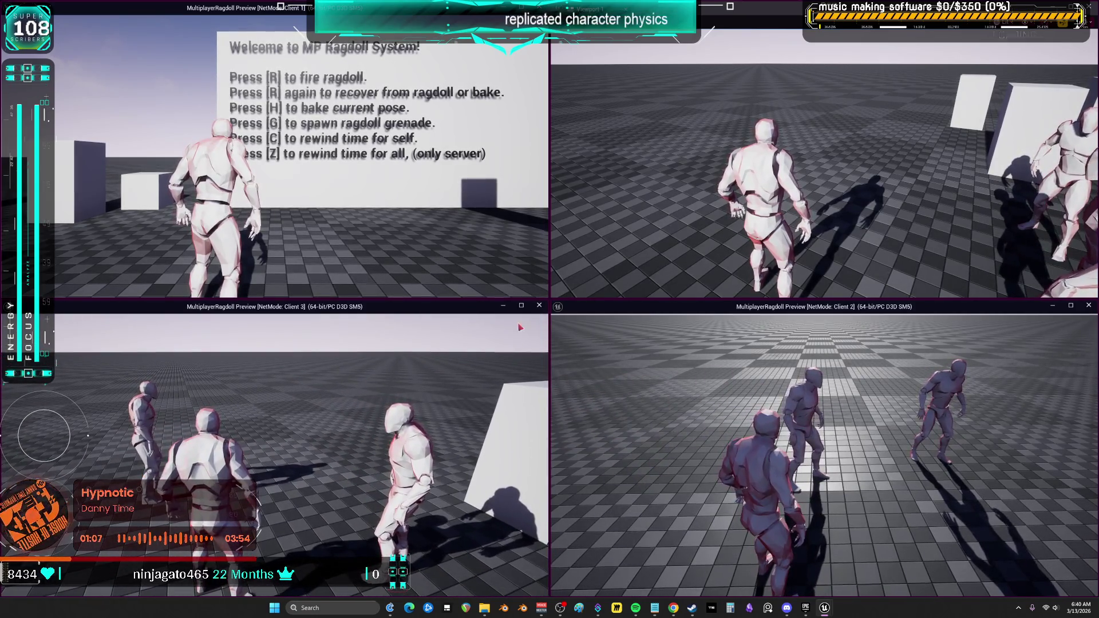
key("w")
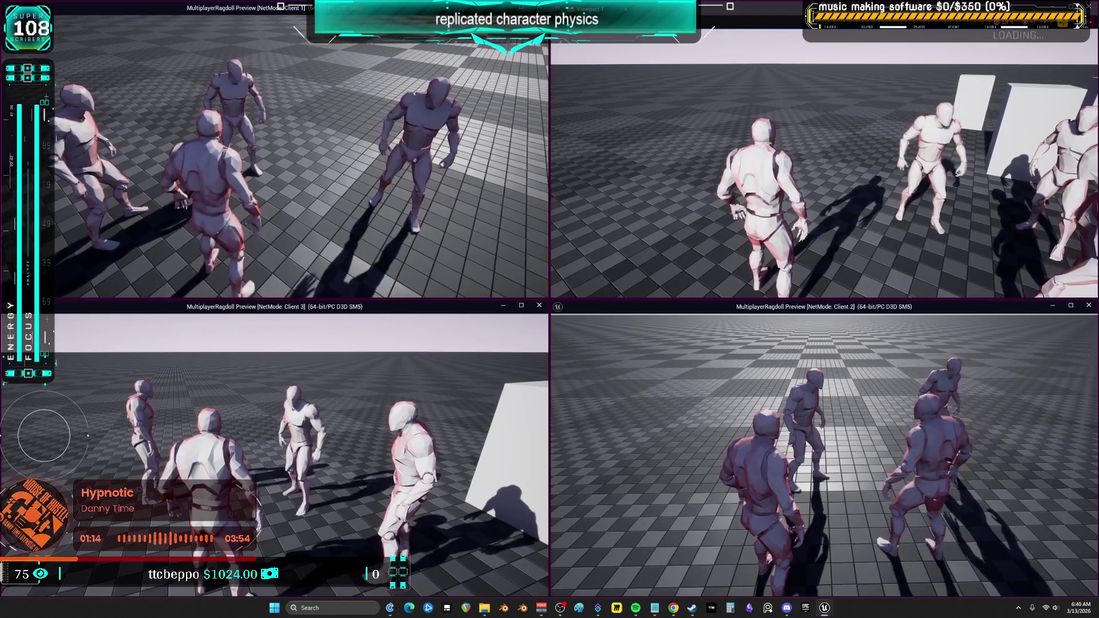
key("e")
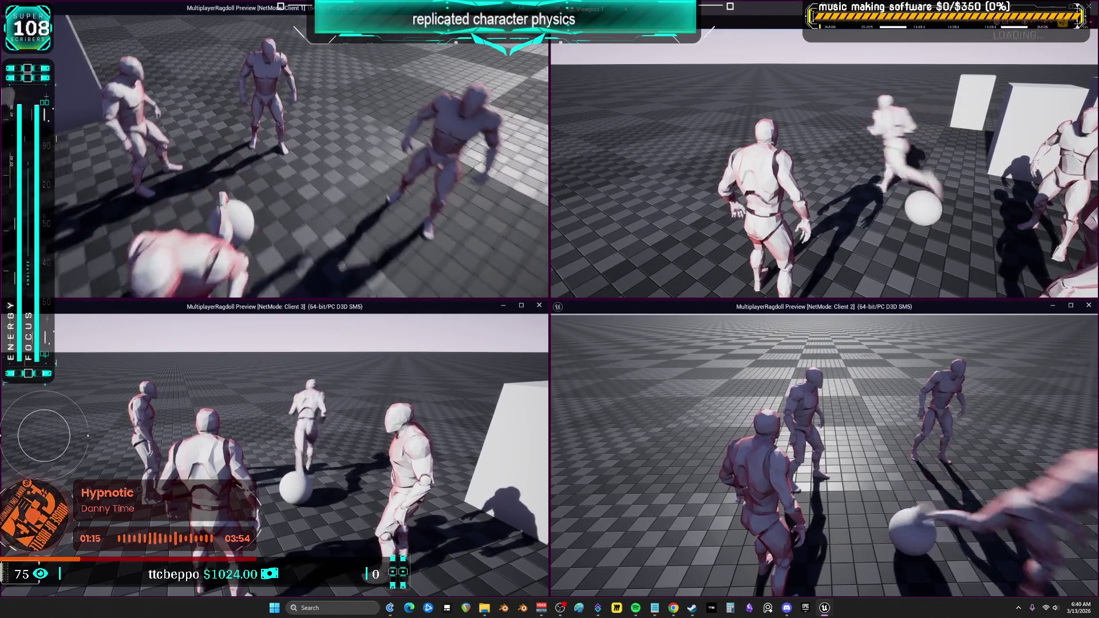
key("r")
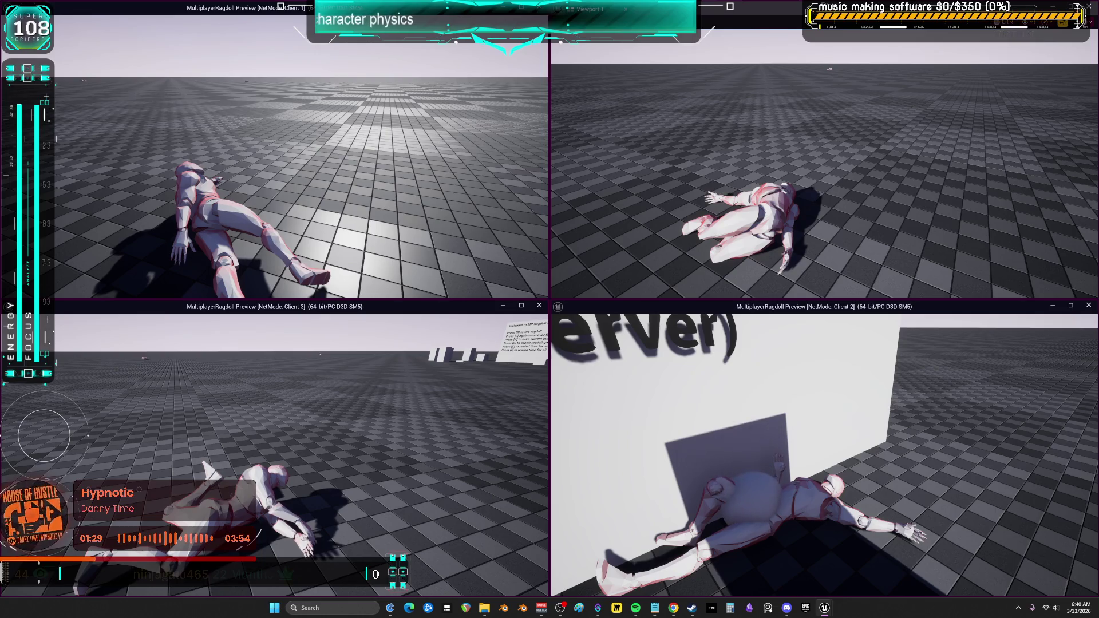
Cycle the Client 2 character through ragdoll and recovery with R and F, then end the session with Esc.
key("r")
key("f")
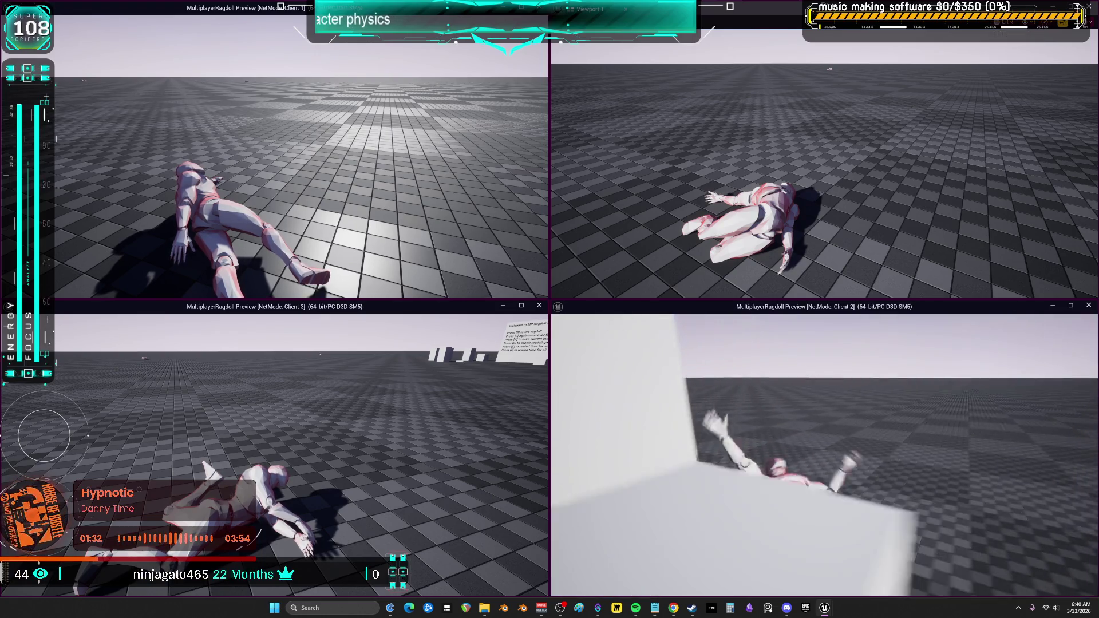
key("r")
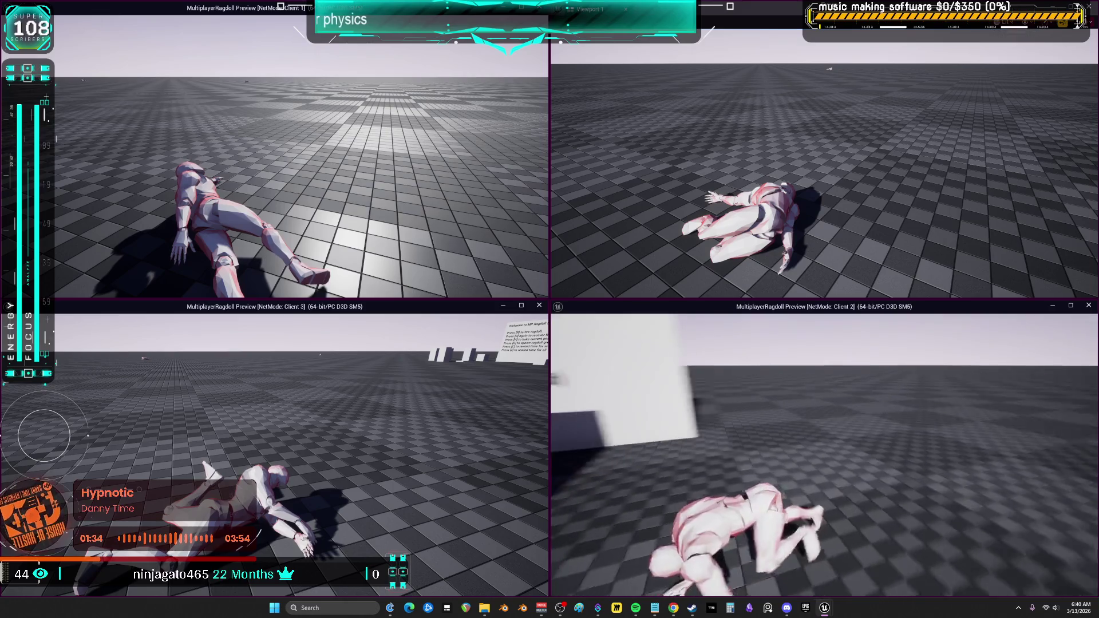
key("w")
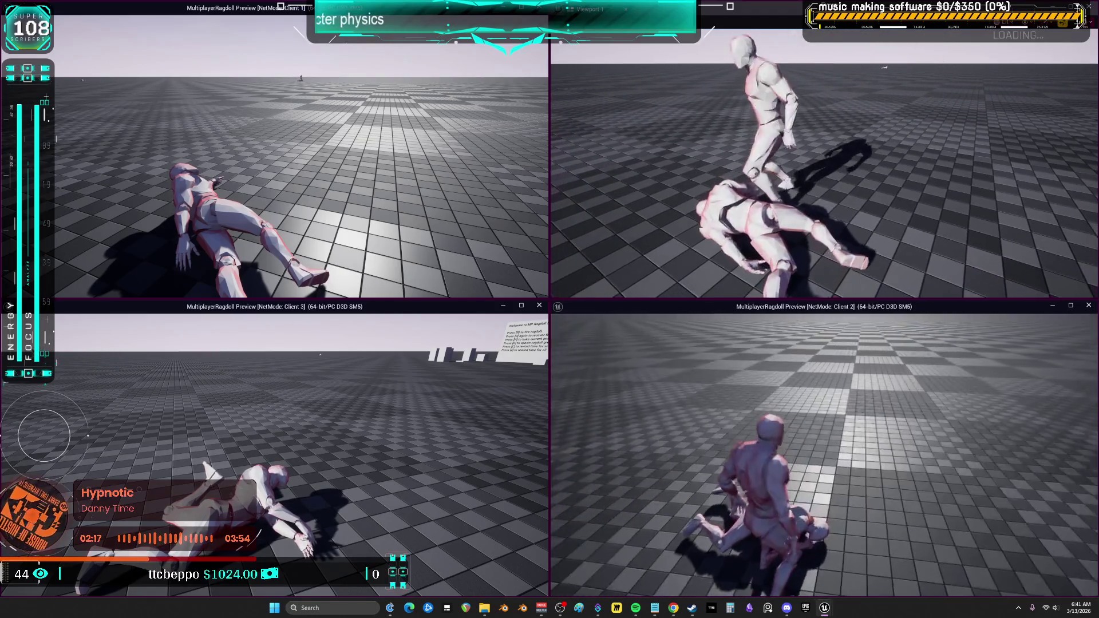
key("Escape")
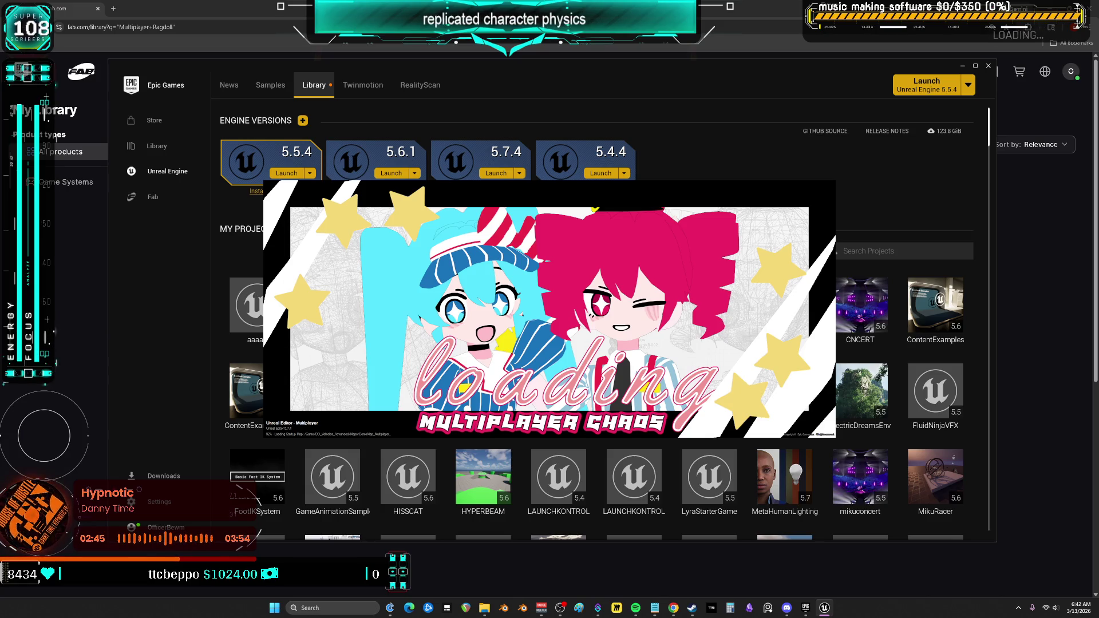
Bring the running Multiplayer Unreal Editor window, with DemoMap_Multiplayer open, back to the front.
mouse_move(674, 608)
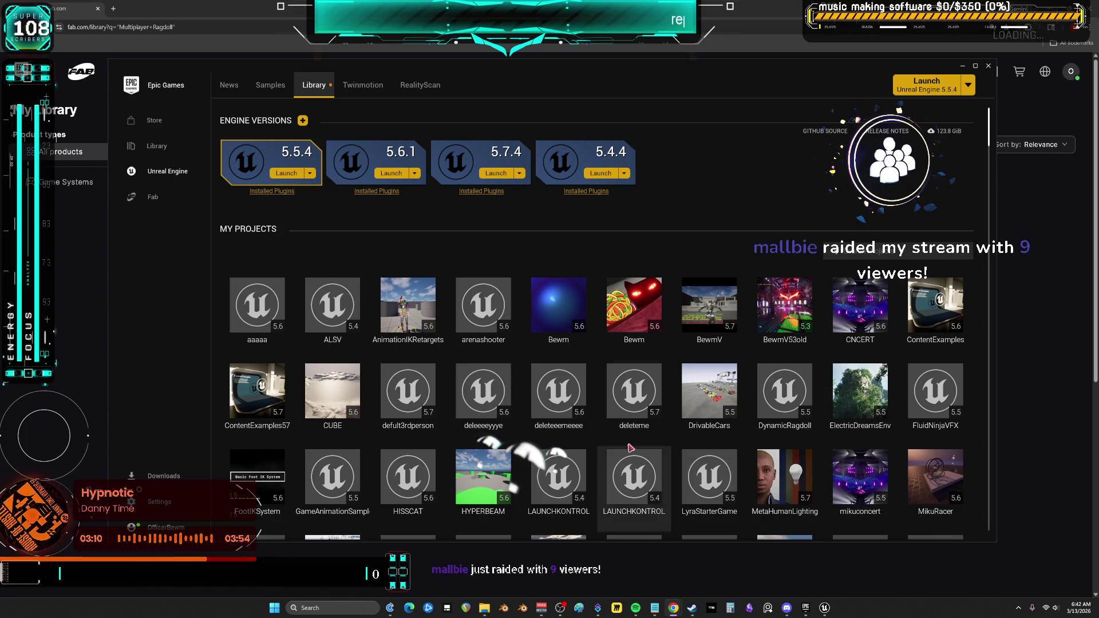
mouse_move(824, 607)
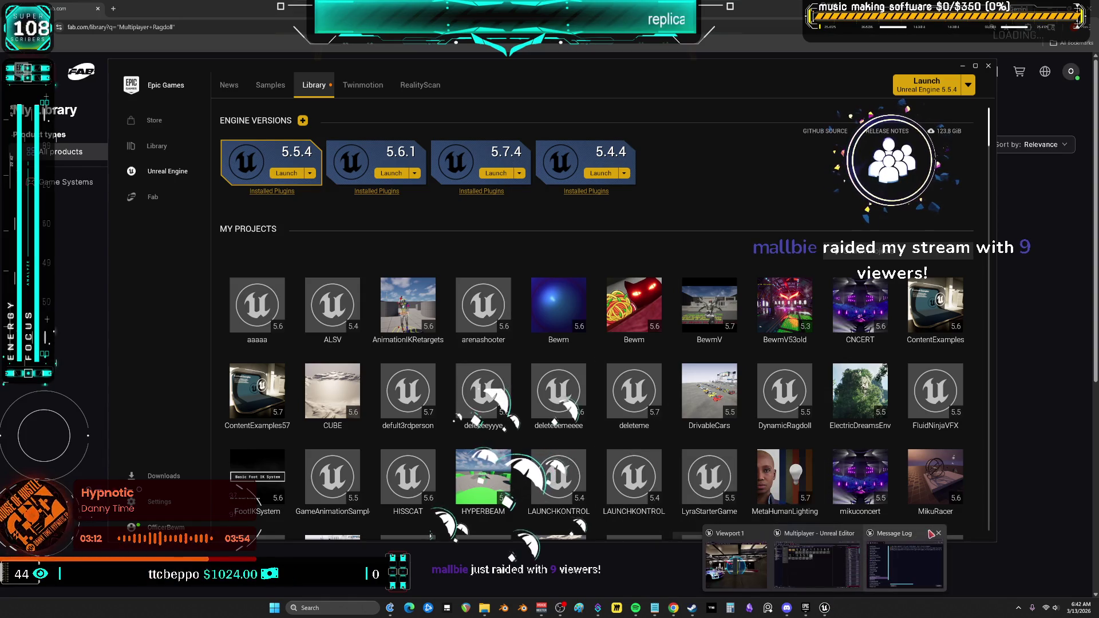
left_click(816, 563)
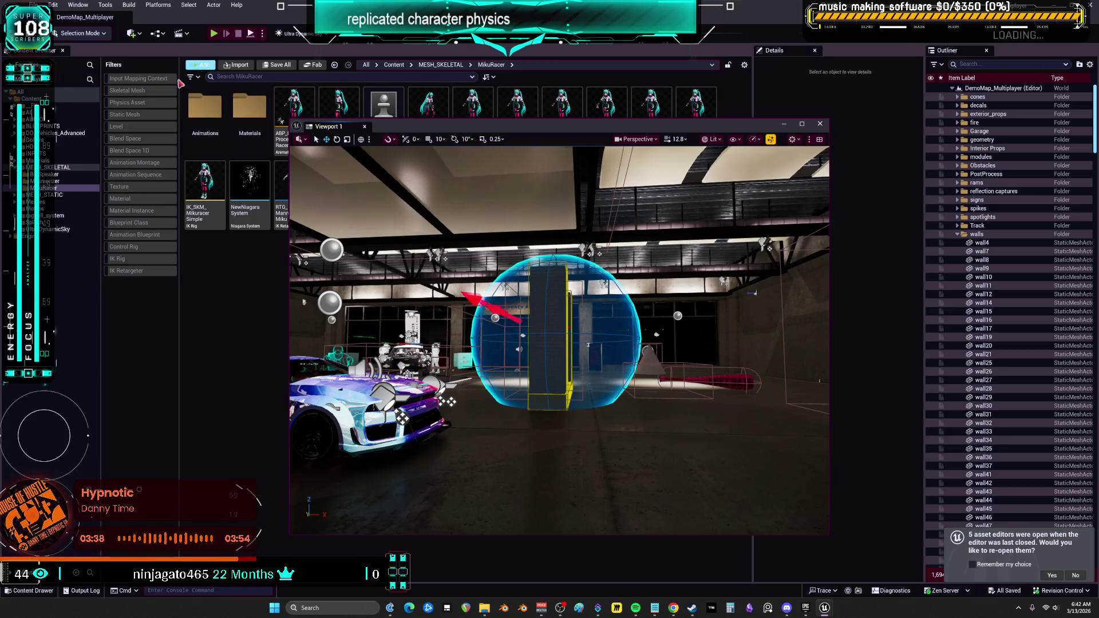
Close Viewport 1, browse ragdoll_system/blueprints/gamemode, and open bp_ragdoll_gamemode.
left_click(821, 124)
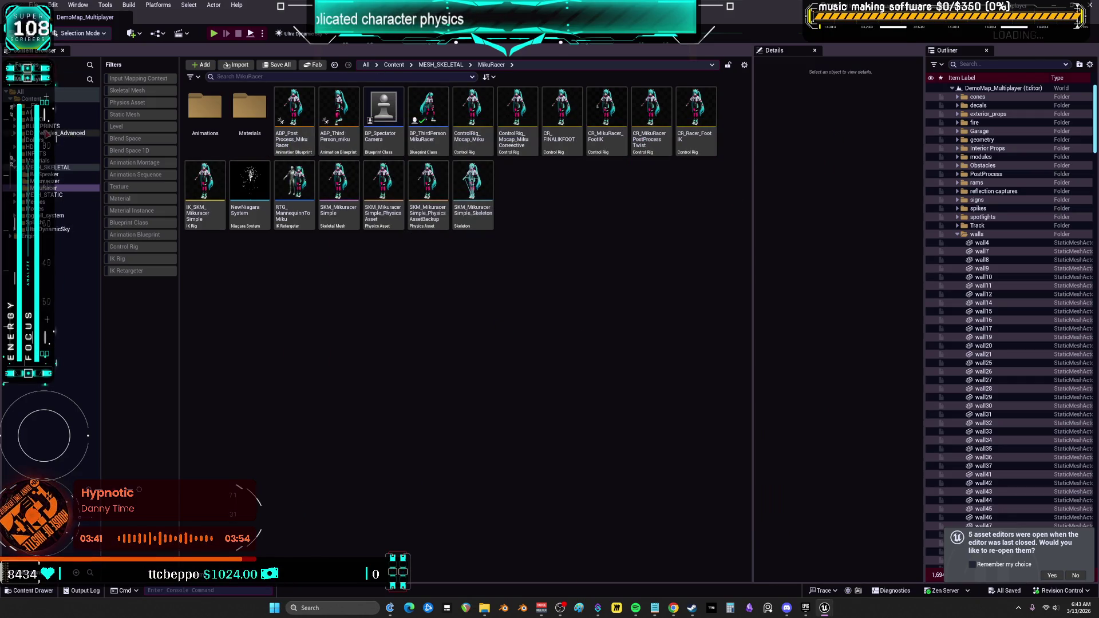
double_click(52, 215)
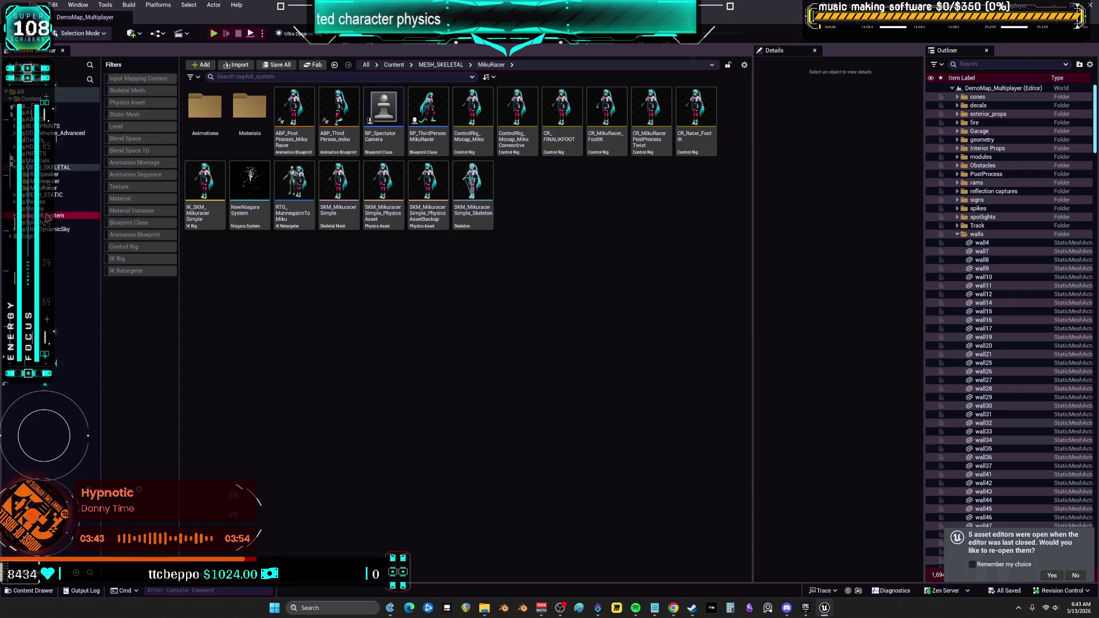
left_click(41, 249)
left_click(21, 223)
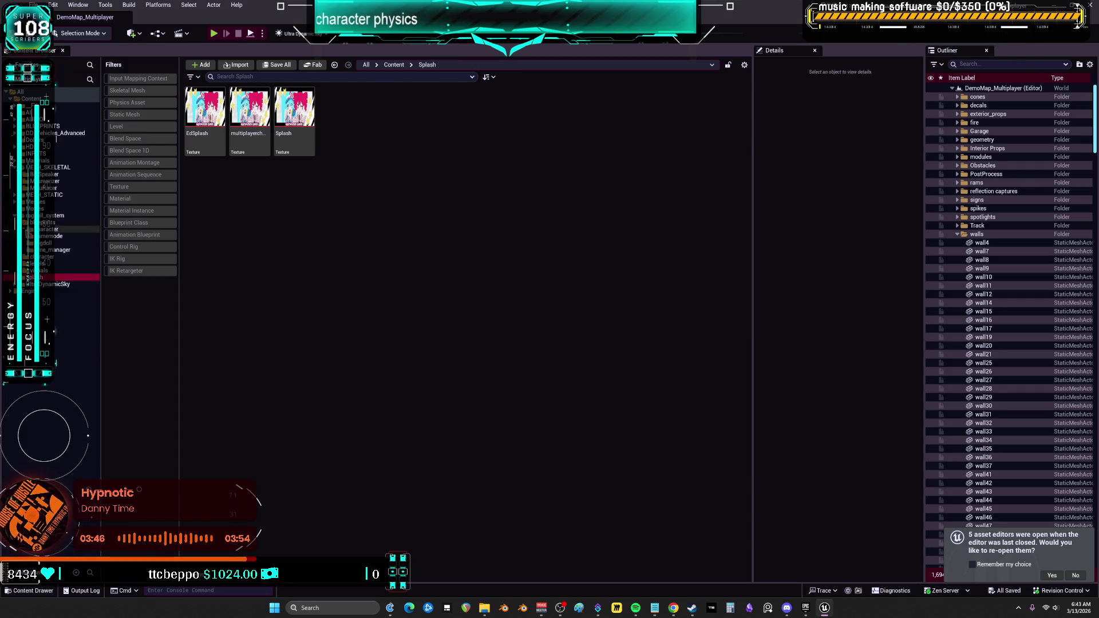
left_click(49, 229)
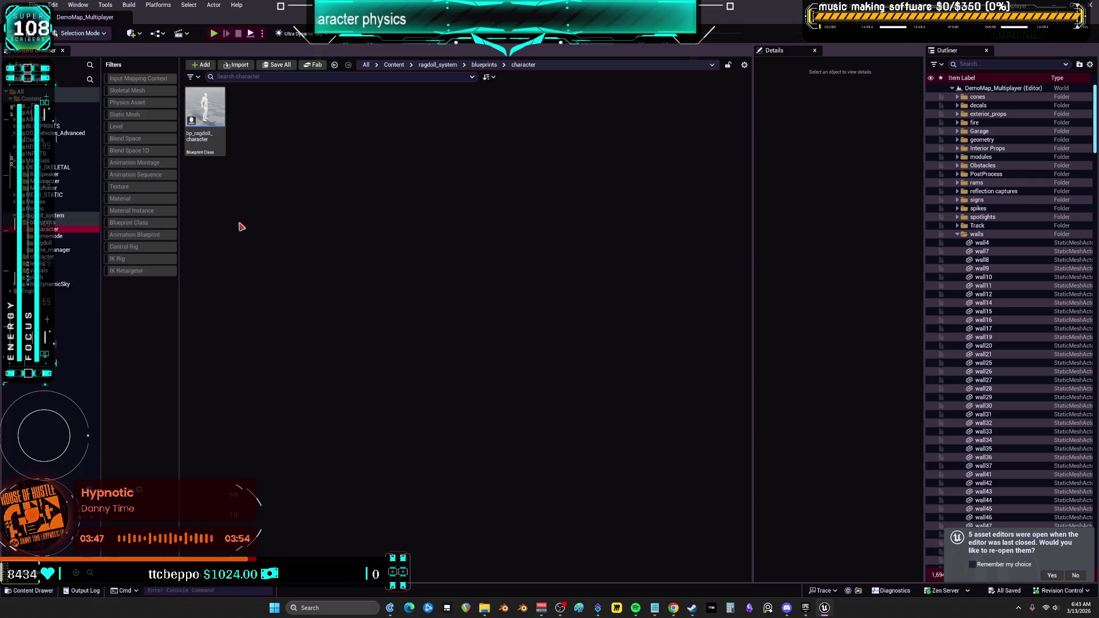
left_click(66, 243)
left_click(63, 236)
double_click(204, 109)
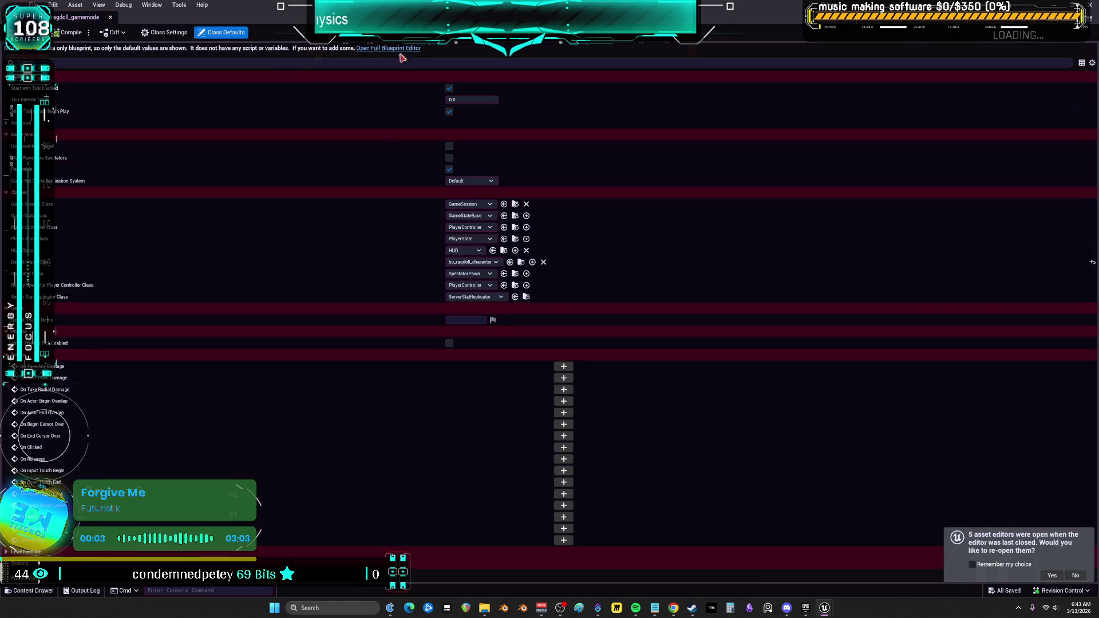
Show the game mode in the full Blueprint Editor and locate its Default Pawn Class, bp_ragdoll_character.
left_click(392, 50)
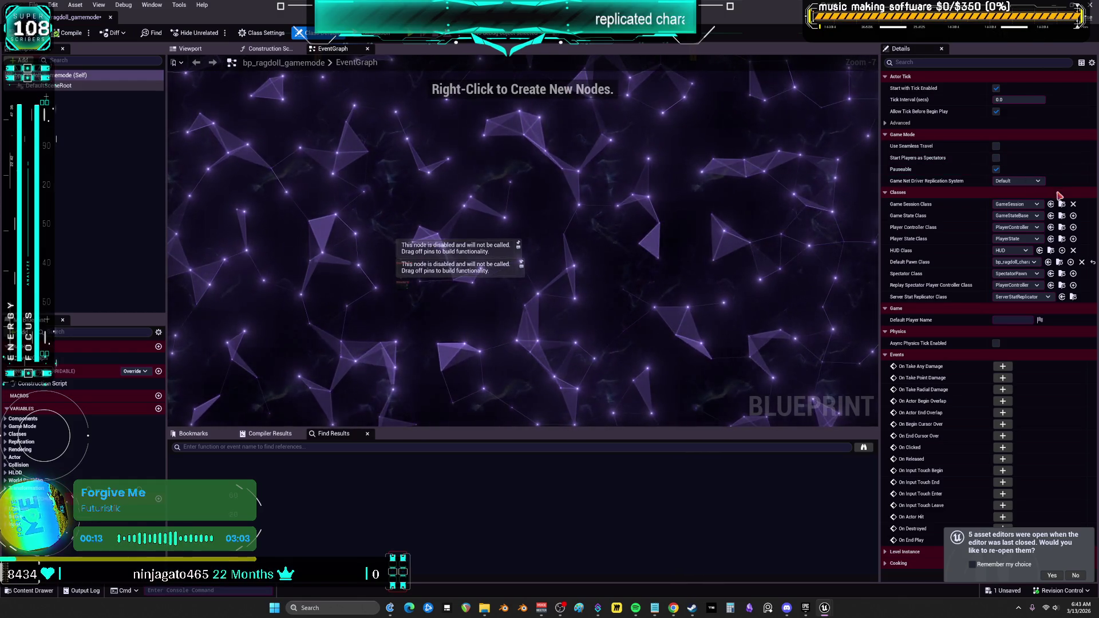
key("super+Down")
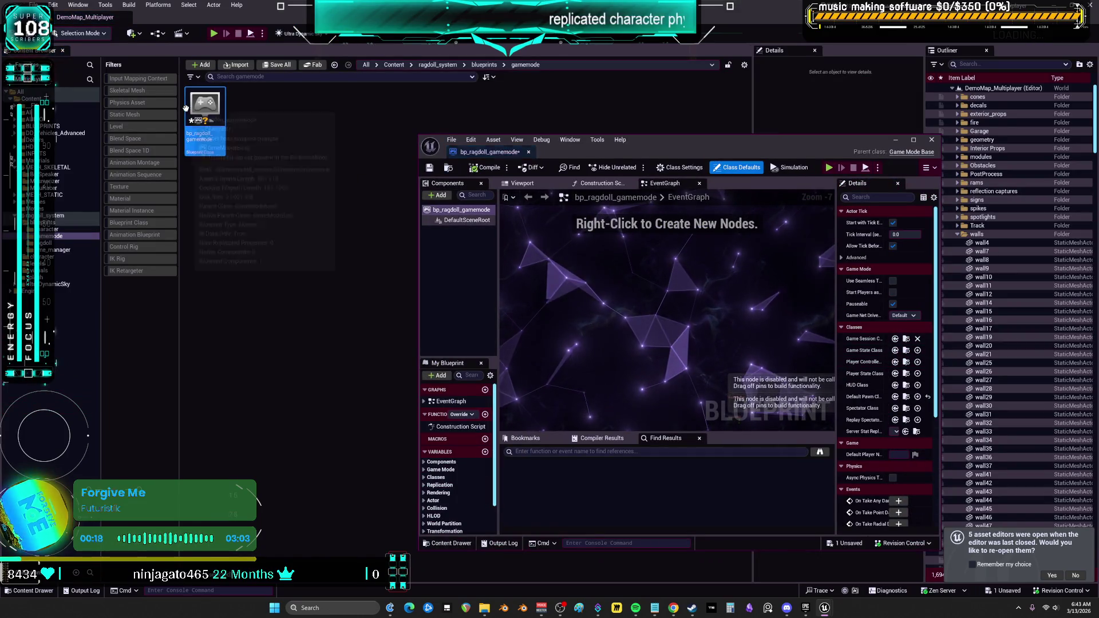
left_click(909, 351)
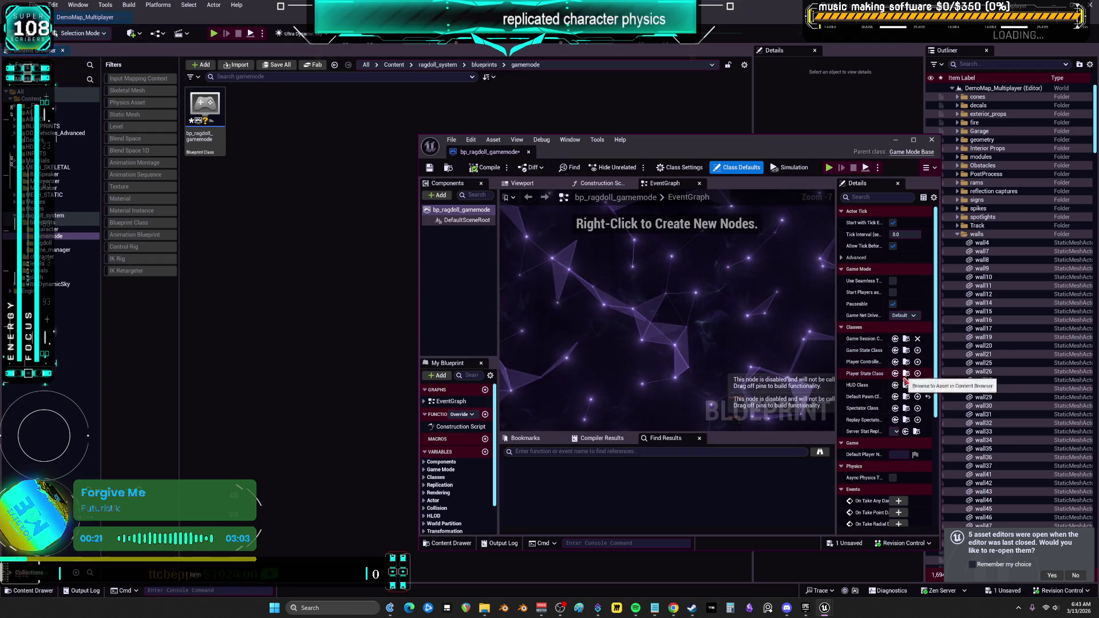
left_click(907, 397)
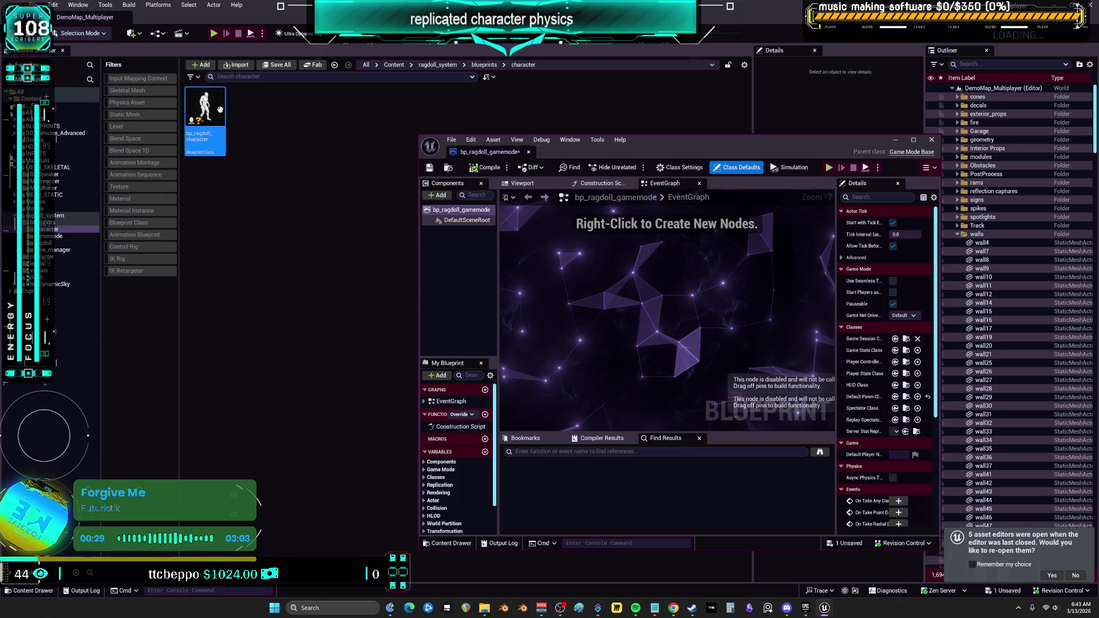
Open bp_ragdoll_character maximized and zoom its EventGraph.
double_click(222, 112)
double_click(680, 150)
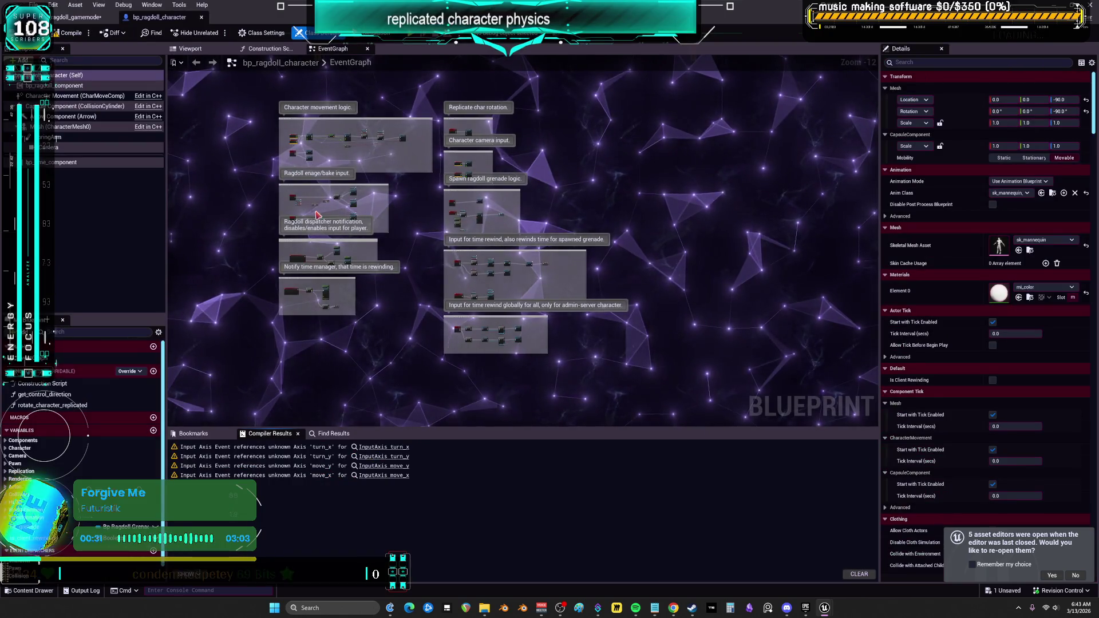
scroll(454, 222, "up", 6)
scroll(501, 234, "up", 4)
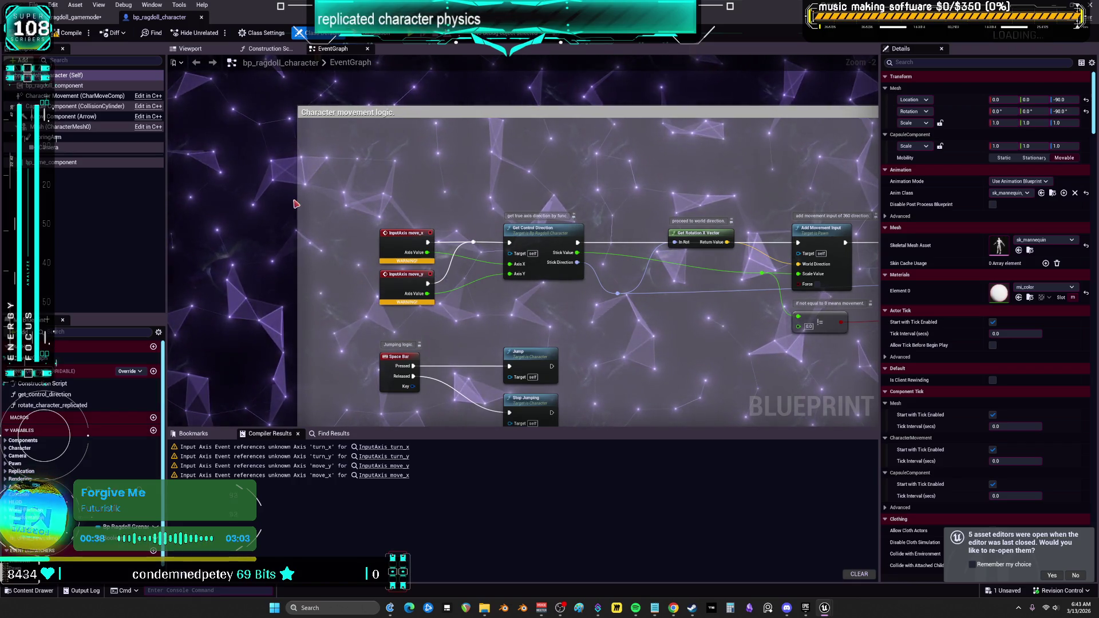
Inspect the bp_ragdoll_component variables, then restore the window and show the ragdoll folder.
left_click(100, 87)
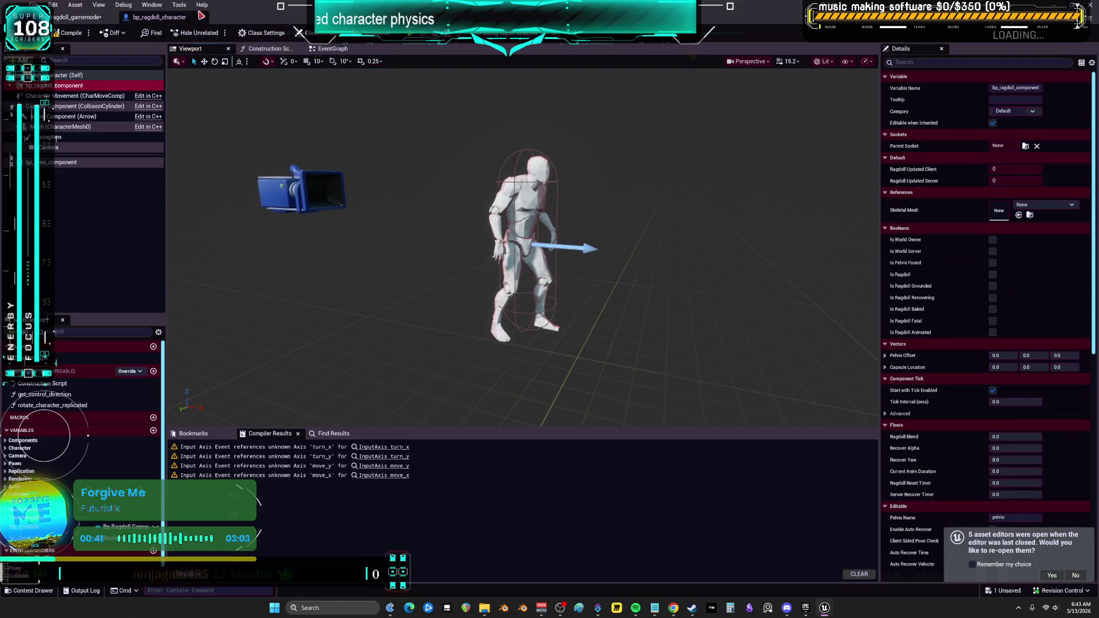
left_click_drag(80, 17, 500, 229)
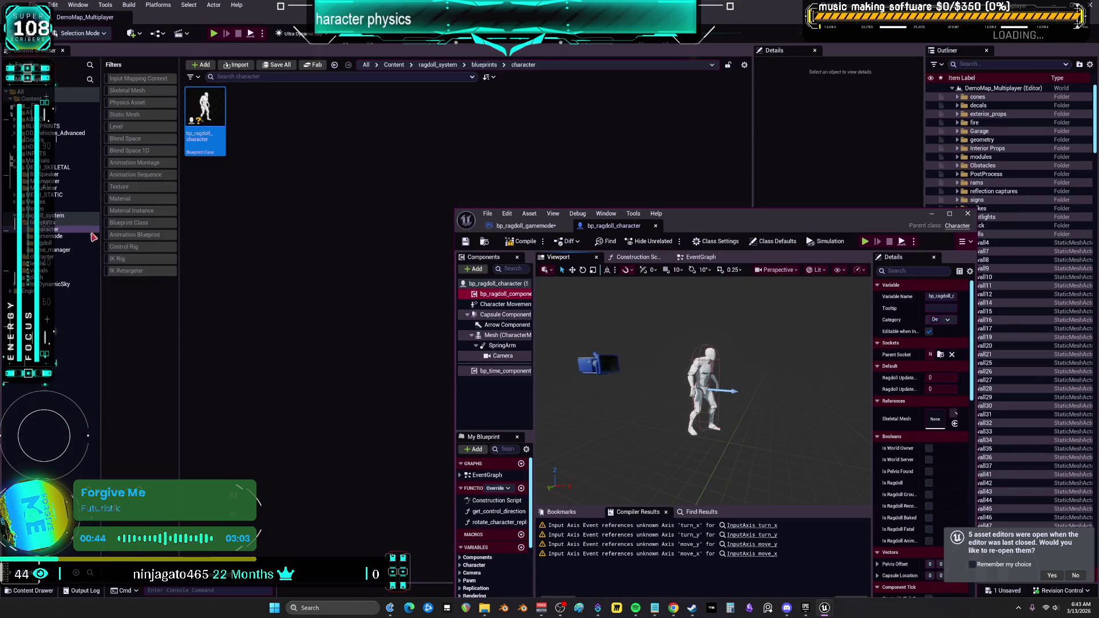
left_click(80, 243)
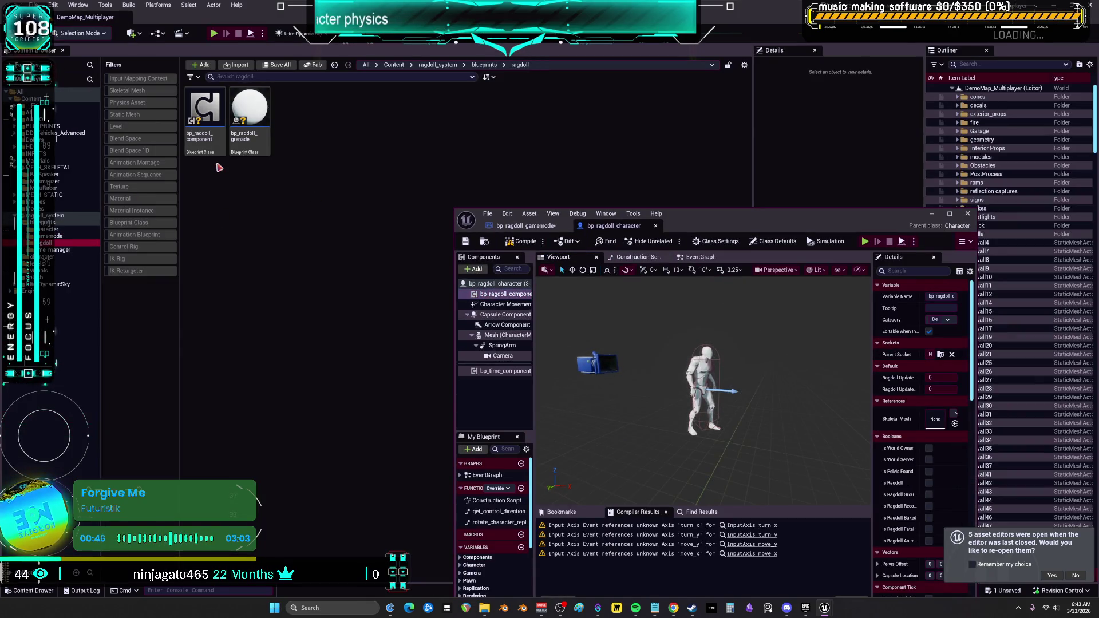
Open bp_ragdoll_component and scroll its EventGraph, then return to the restored bp_ragdoll_character tab.
double_click(206, 121)
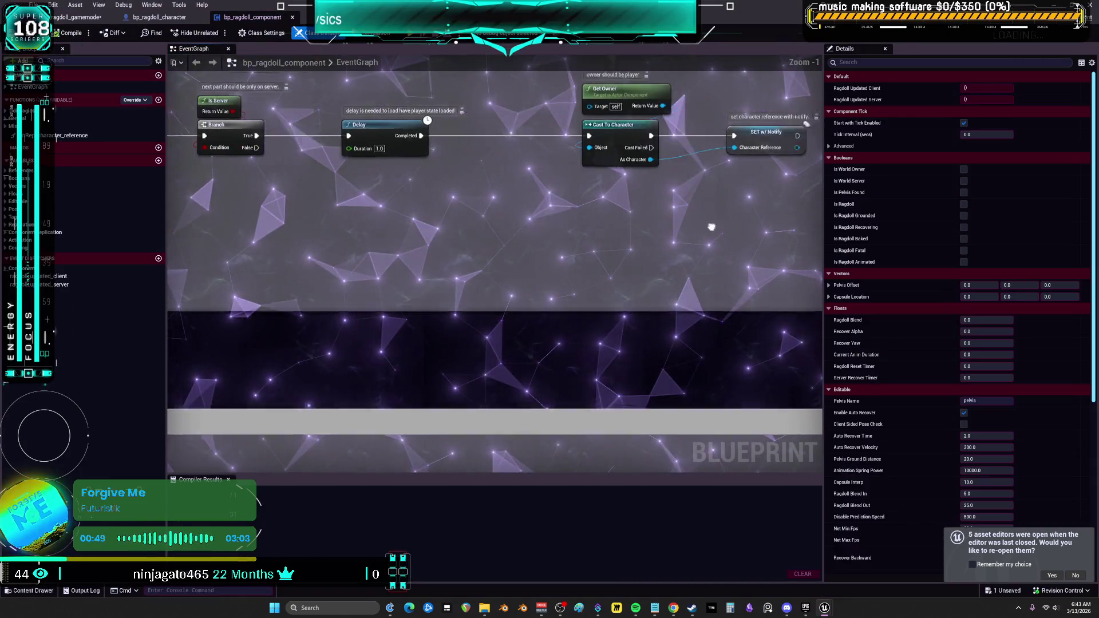
scroll(567, 314, "down", 1)
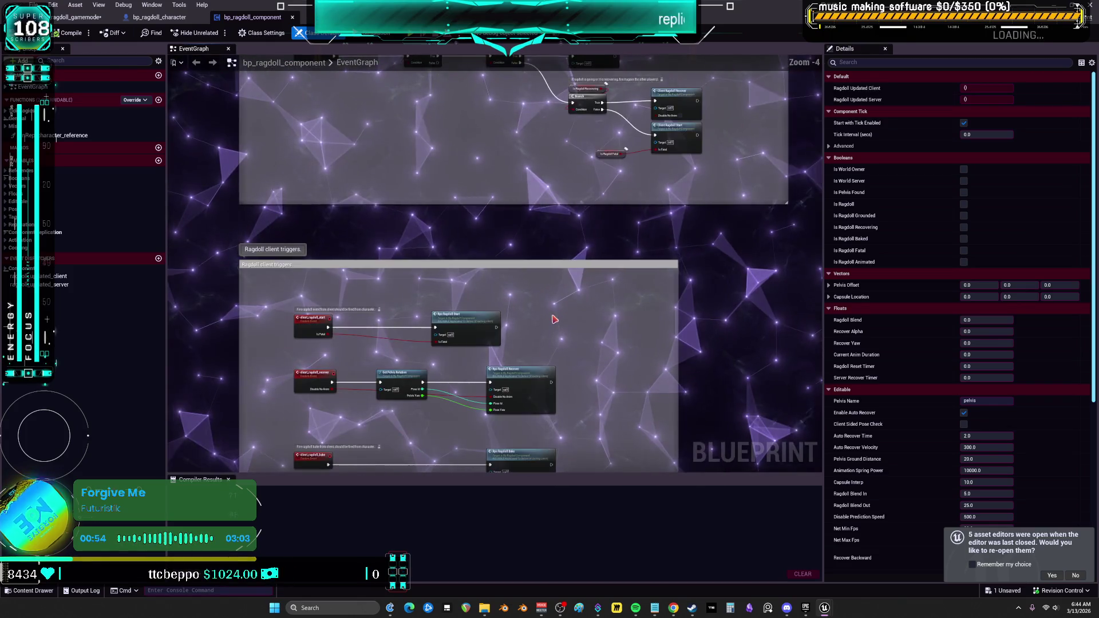
scroll(540, 120, "down", 1)
scroll(242, 179, "up", 4)
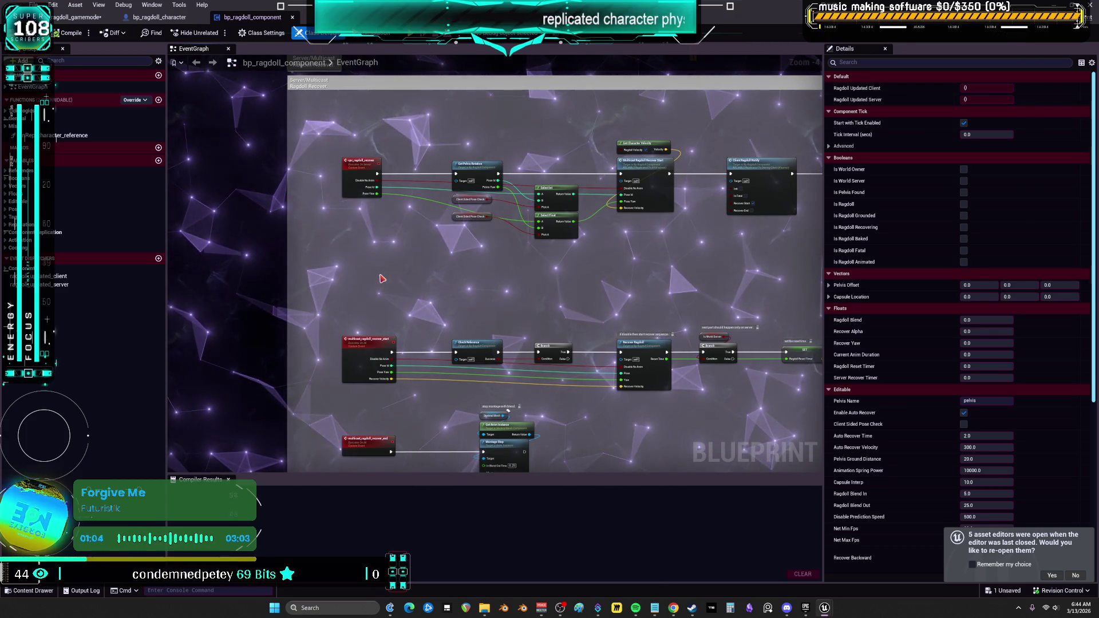
scroll(275, 264, "down", 7)
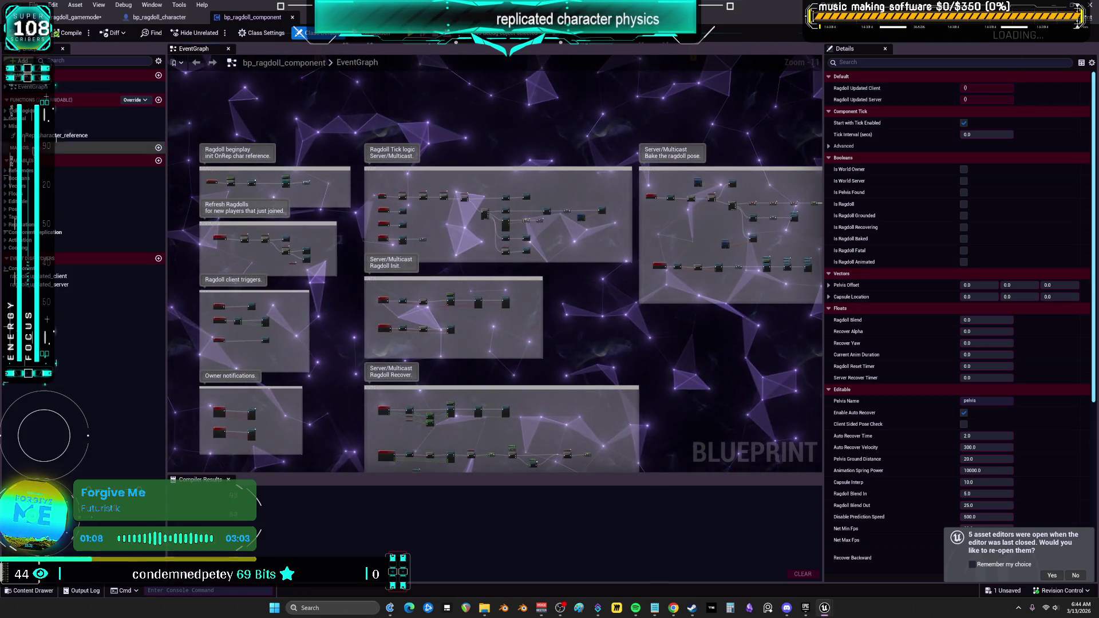
left_click(160, 18)
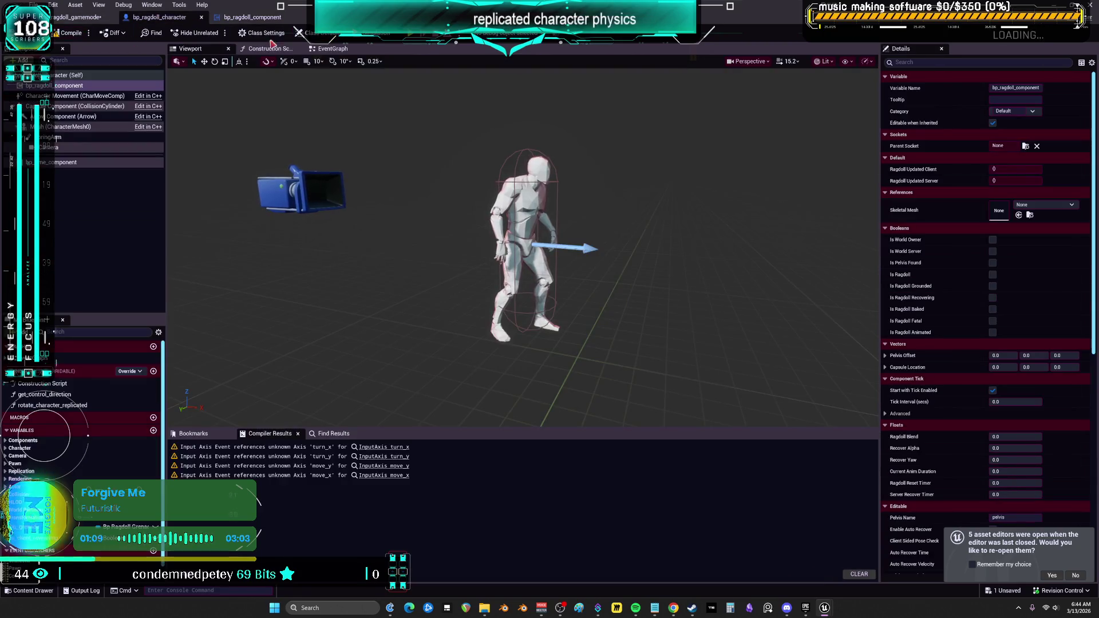
double_click(160, 18)
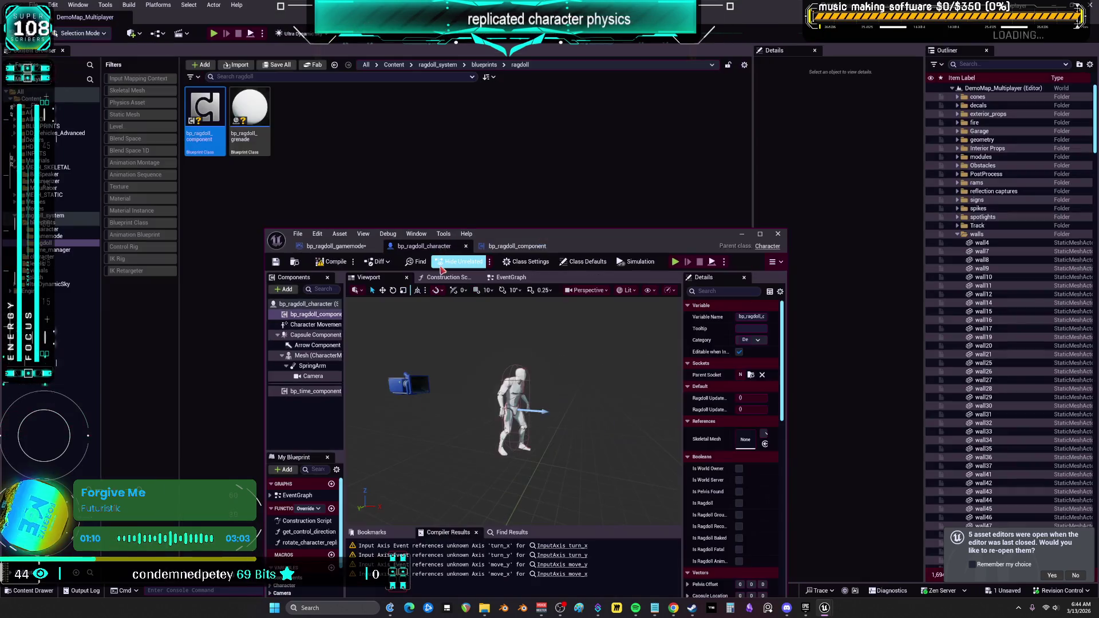
Open bp_time_component from the time_manager folder in a maximized editor.
left_click(63, 250)
left_click(213, 150)
double_click(214, 150)
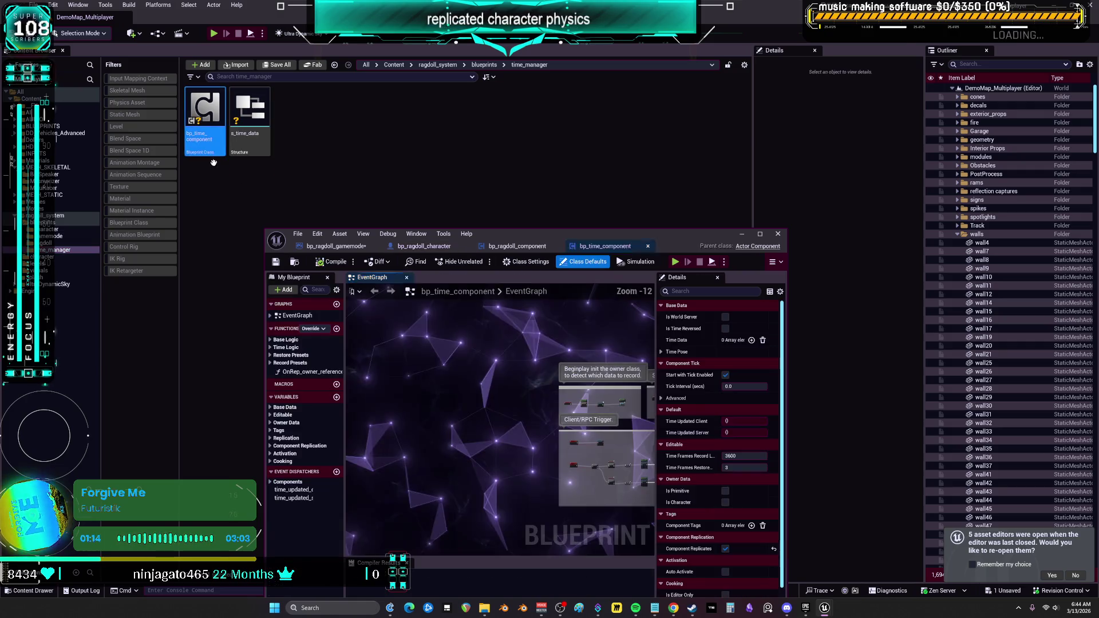
double_click(520, 234)
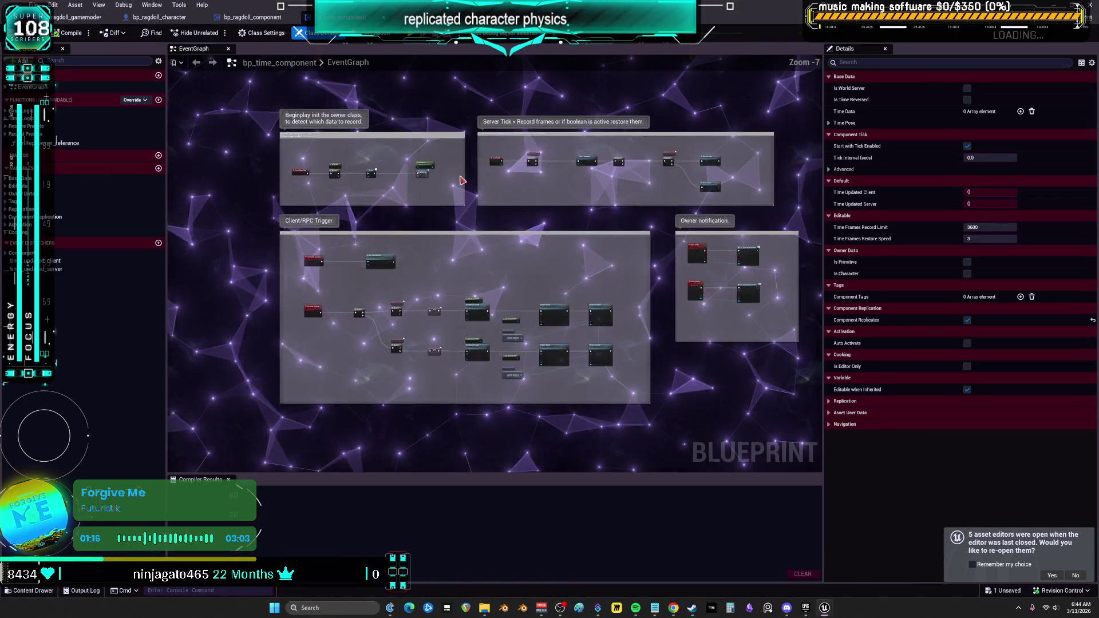
Pan through the Server Tick, Record/Restore Time and Client Trigger nodes to the Multicast Logic comment.
mouse_move(525, 188)
left_mouse_down()
mouse_move(600, 196)
mouse_move(309, 191)
left_mouse_up()
left_click_drag(621, 179, 307, 179)
scroll(307, 179, "down", 2)
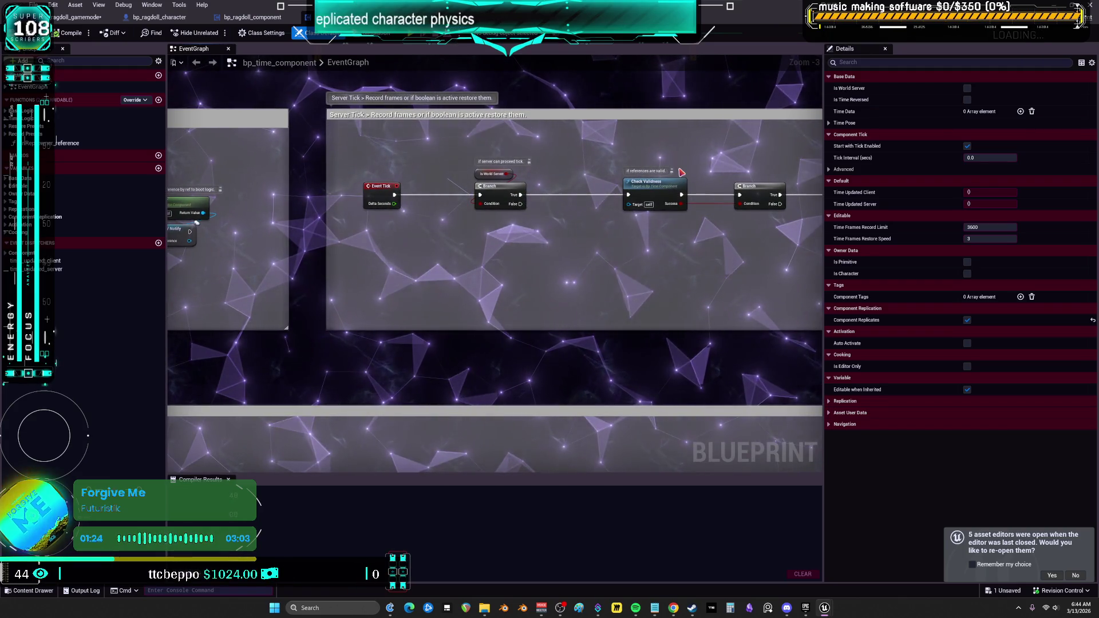
left_click_drag(680, 167, 172, 154)
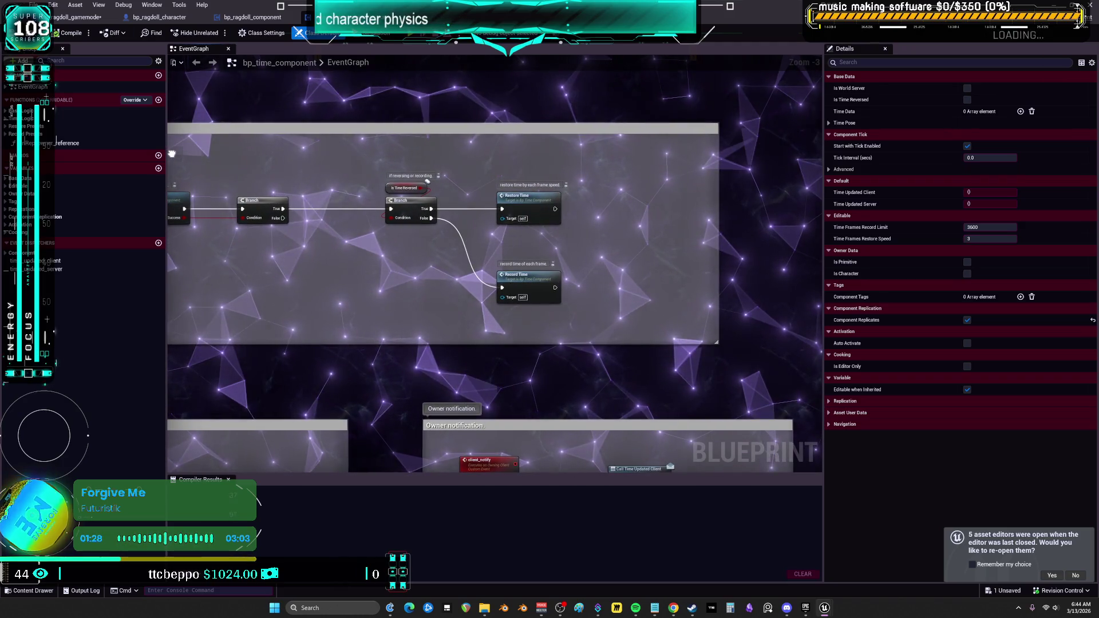
mouse_move(441, 446)
left_mouse_down()
mouse_move(444, 193)
mouse_move(603, 159)
left_mouse_up()
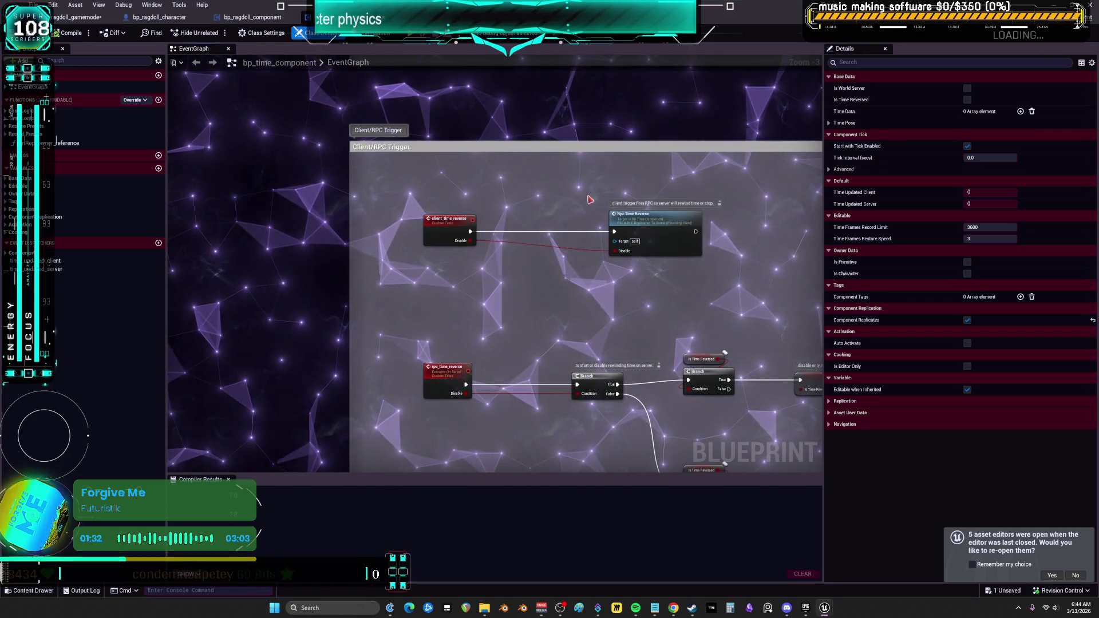
mouse_move(713, 321)
left_mouse_down()
mouse_move(515, 269)
mouse_move(556, 165)
left_mouse_up()
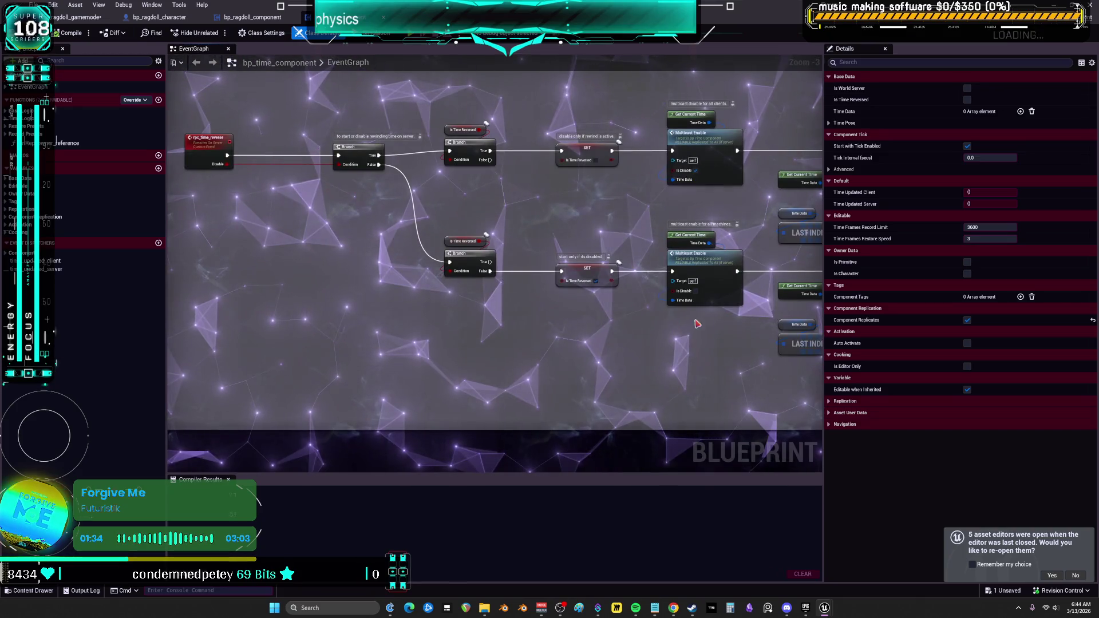
left_click_drag(696, 324, 382, 304)
scroll(691, 210, "down", 1)
mouse_move(691, 210)
left_mouse_down()
mouse_move(572, 241)
mouse_move(467, 320)
mouse_move(439, 293)
mouse_move(556, 282)
mouse_move(542, 288)
left_mouse_up()
scroll(439, 293, "down", 5)
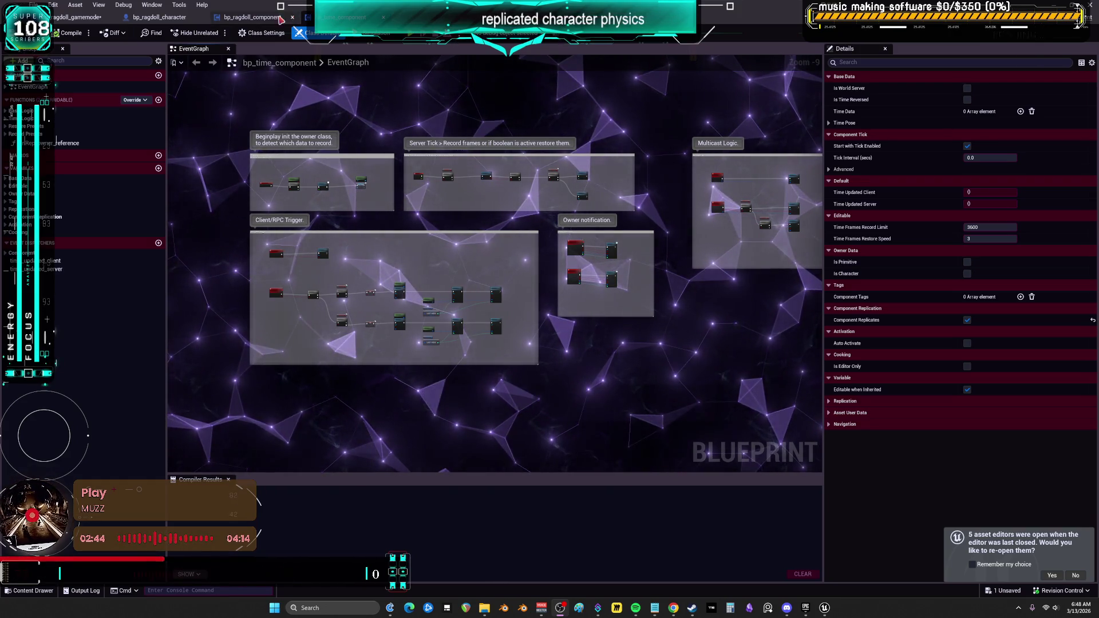
Reopen bp_ragdoll_character from the character folder and locate its Mesh component's animation blueprint.
left_click(86, 17)
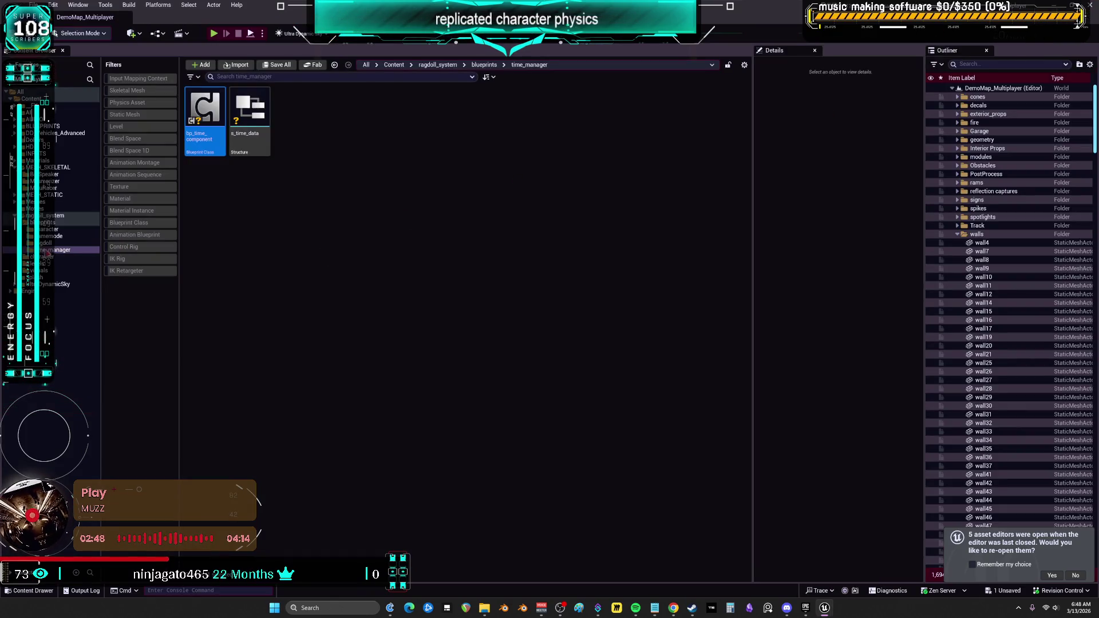
left_click(50, 229)
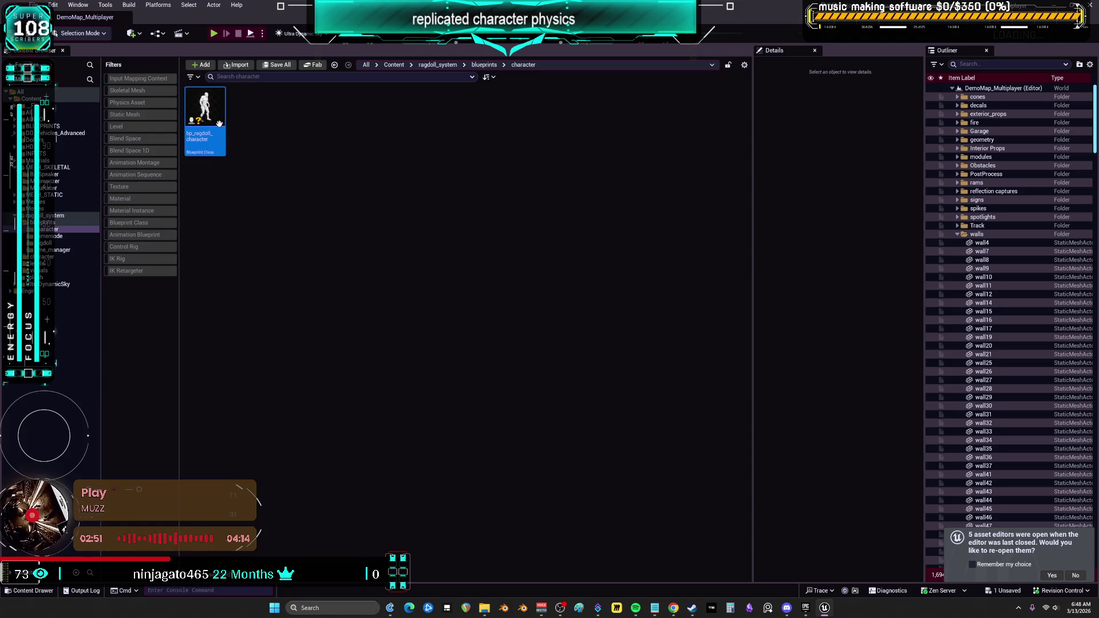
left_click(52, 236)
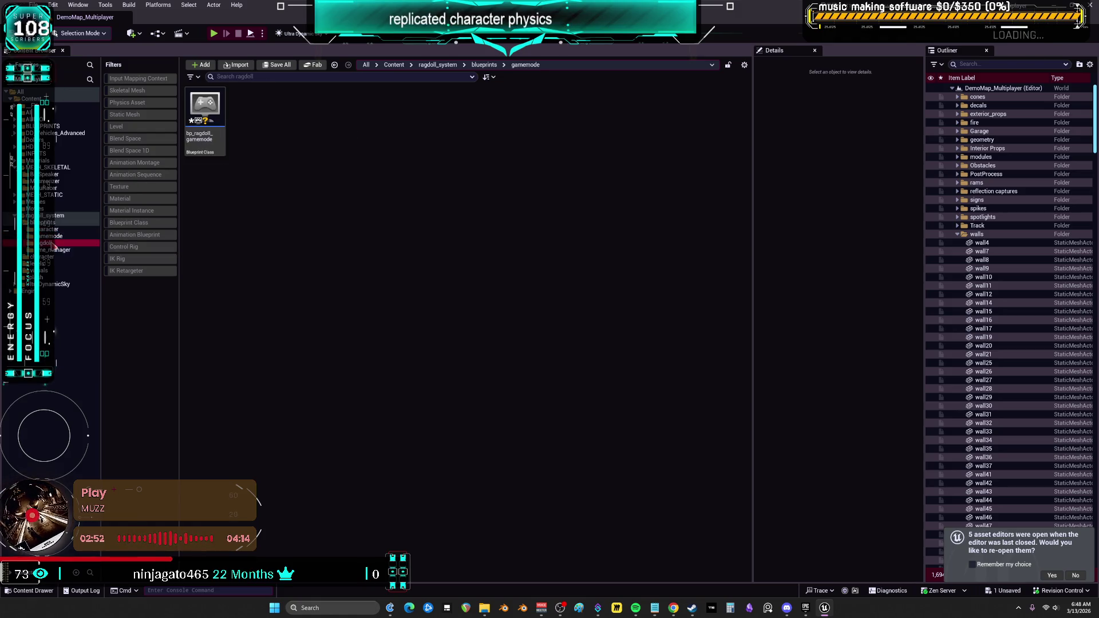
left_click(53, 244)
left_click(51, 229)
left_click(203, 105)
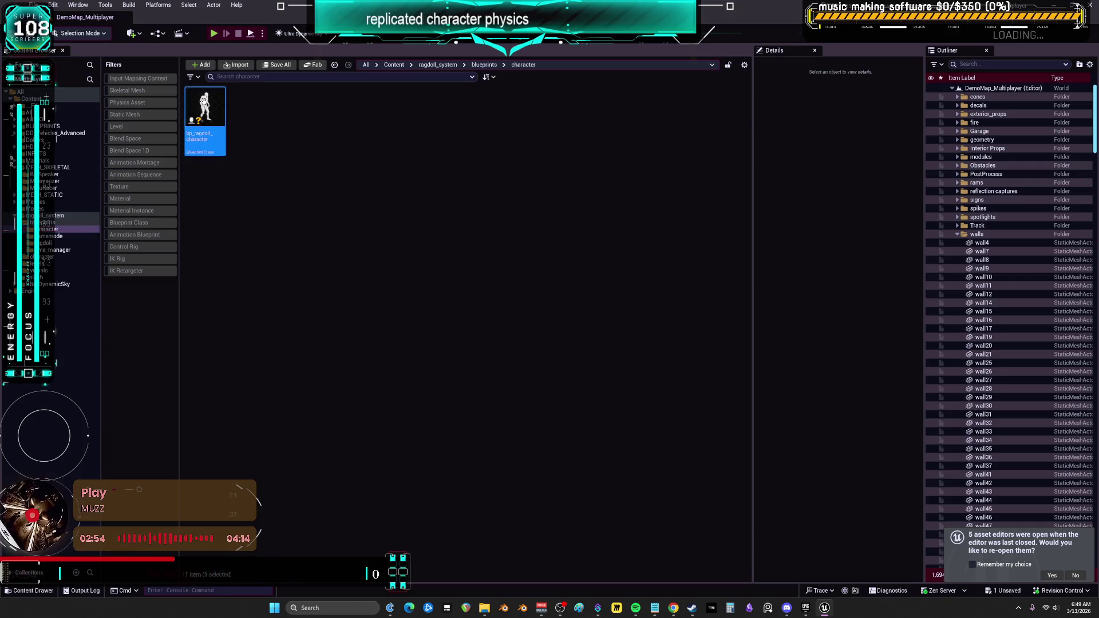
double_click(204, 106)
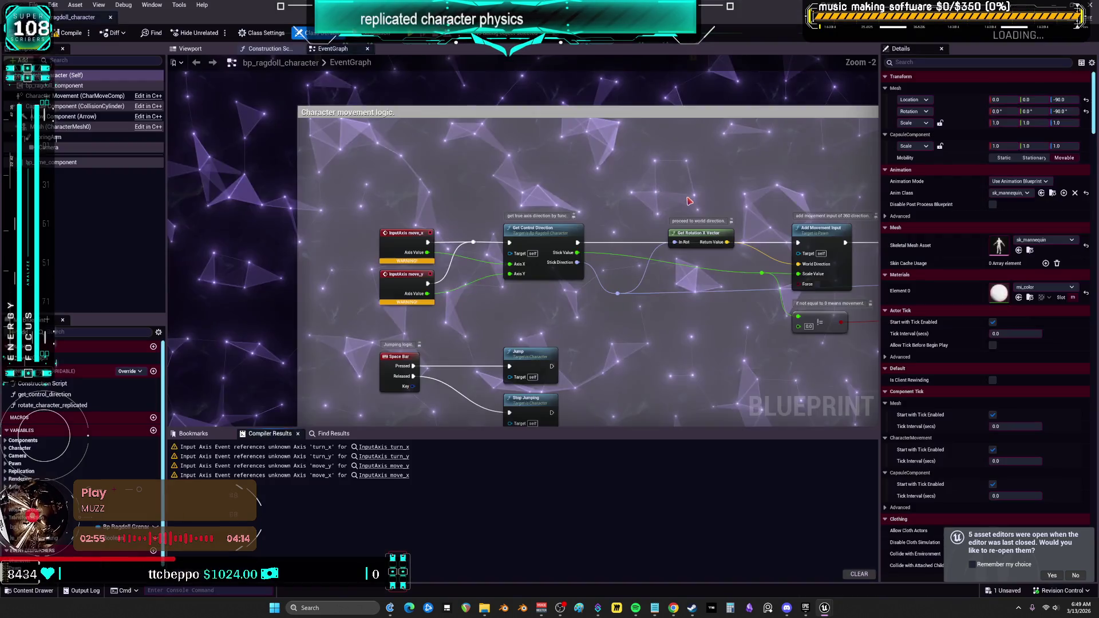
left_click(69, 127)
left_click(1052, 239)
Open sk_mannequin_AnimBP and review its load_vars and ragdoll_vars function graphs.
double_click(213, 106)
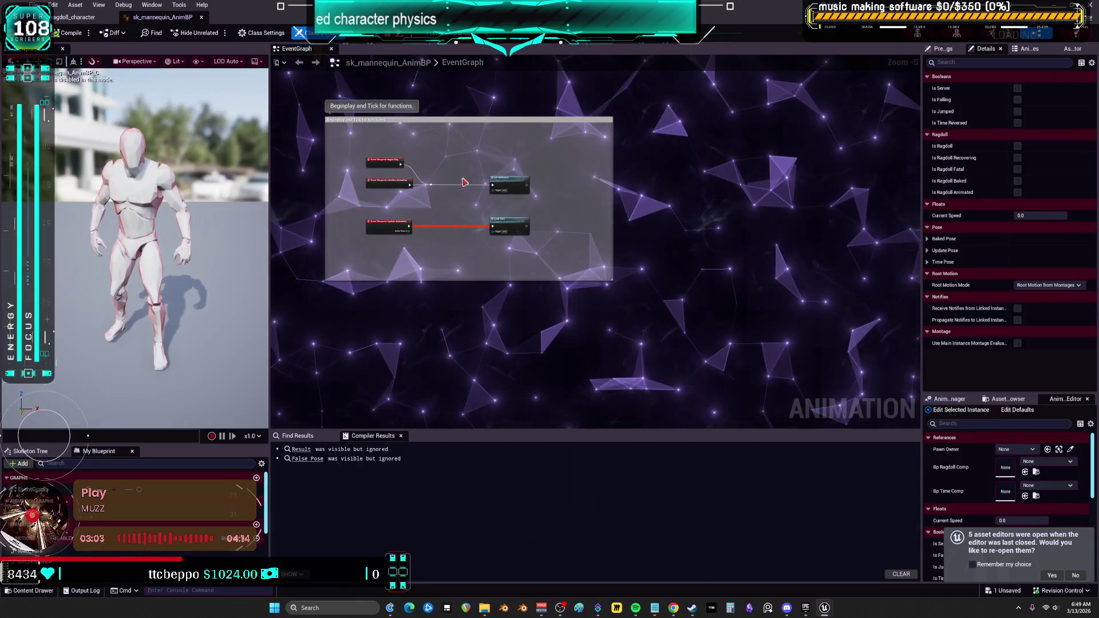
scroll(466, 180, "up", 4)
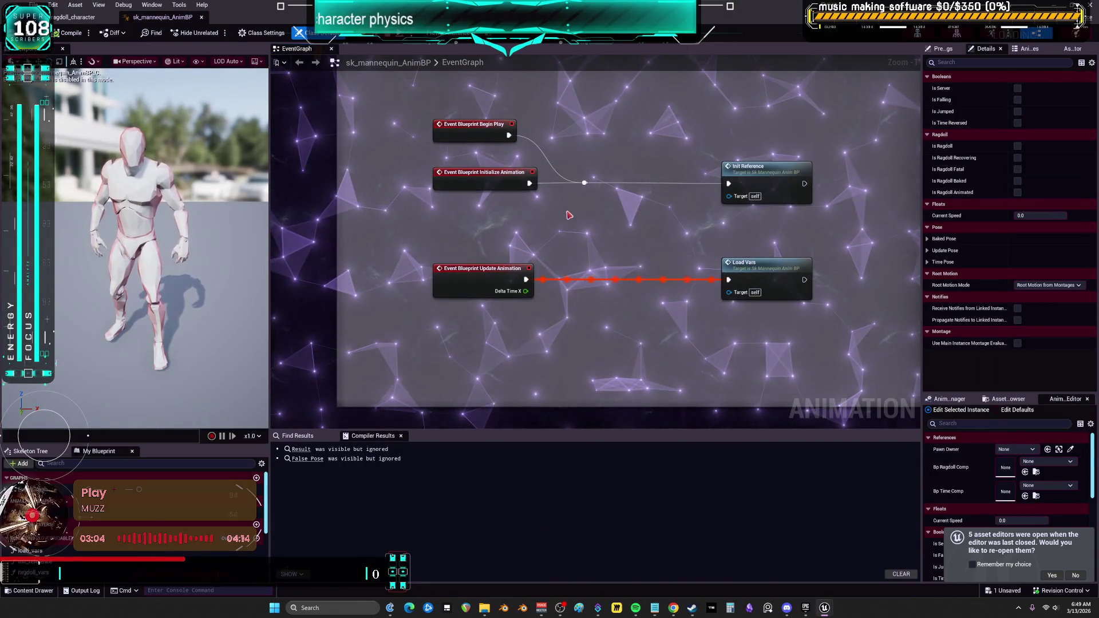
double_click(761, 274)
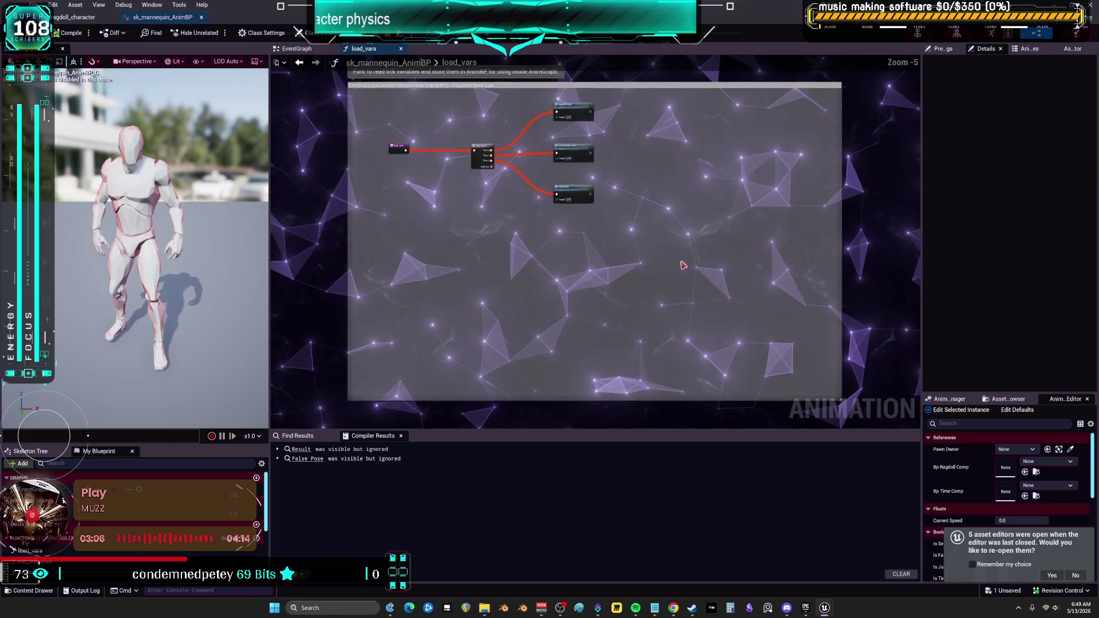
scroll(584, 292, "up", 3)
double_click(604, 129)
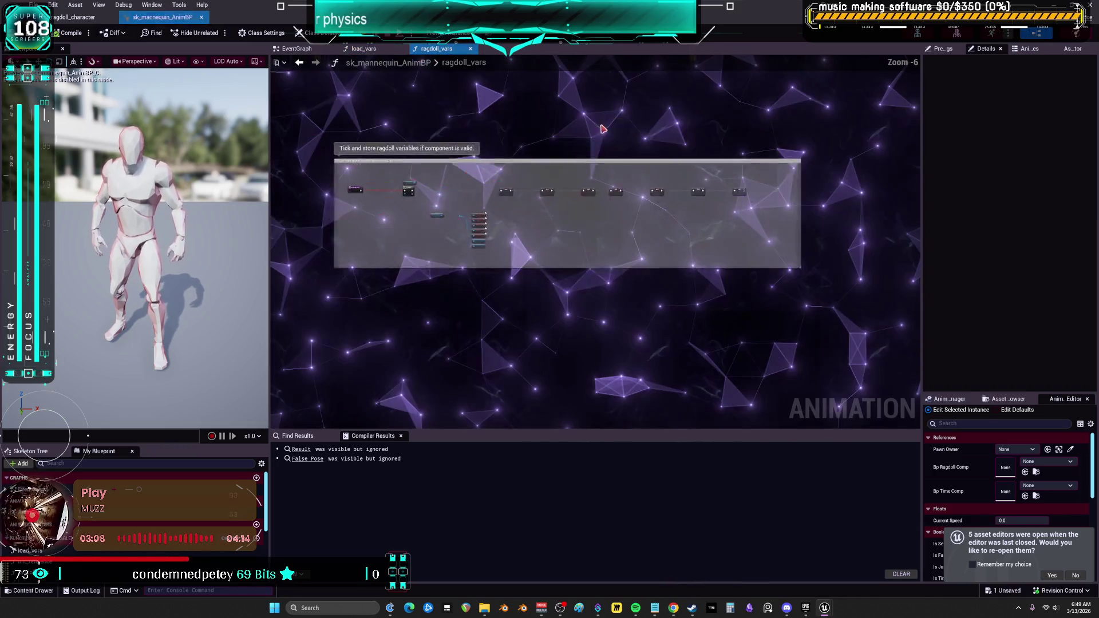
scroll(739, 238, "up", 4)
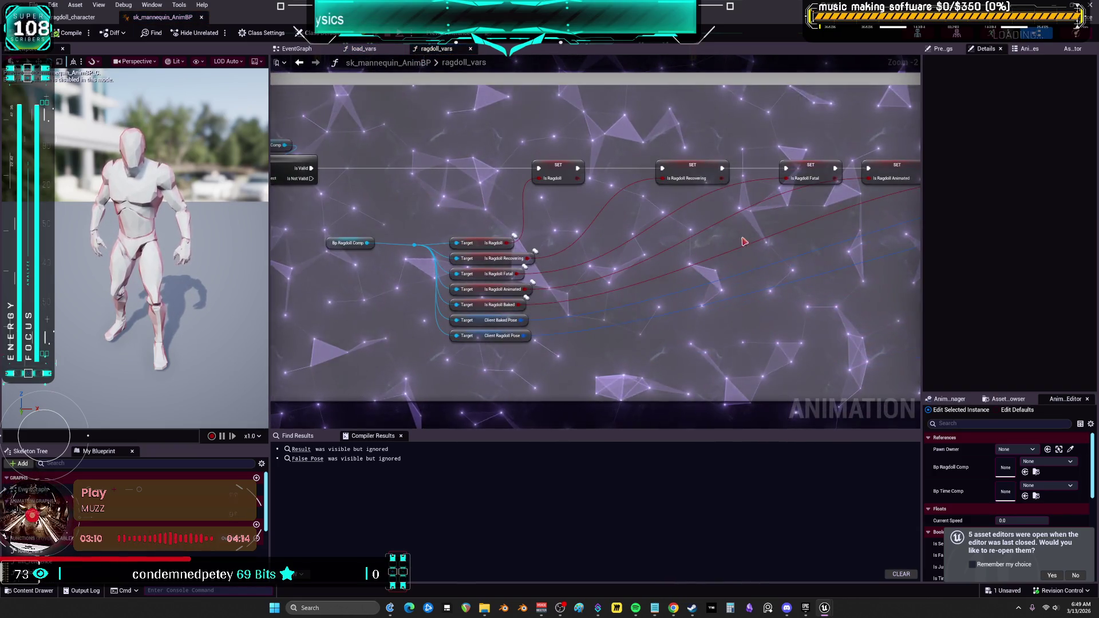
left_click_drag(741, 240, 418, 256)
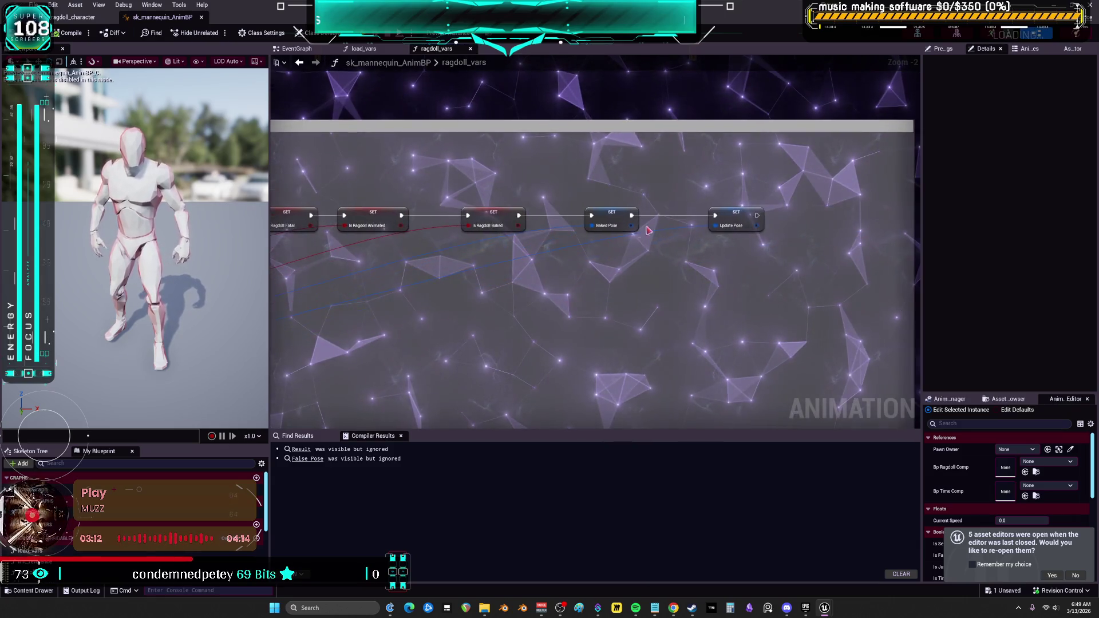
key("alt+Left")
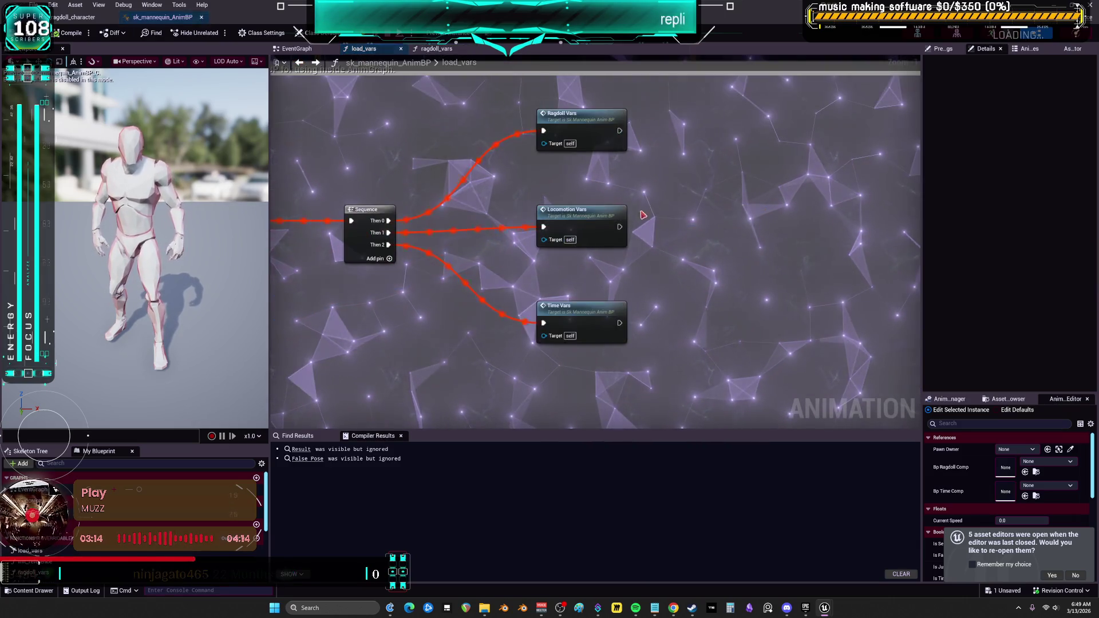
Review the locomotion_vars and time_vars function graphs of the animation blueprint.
double_click(584, 220)
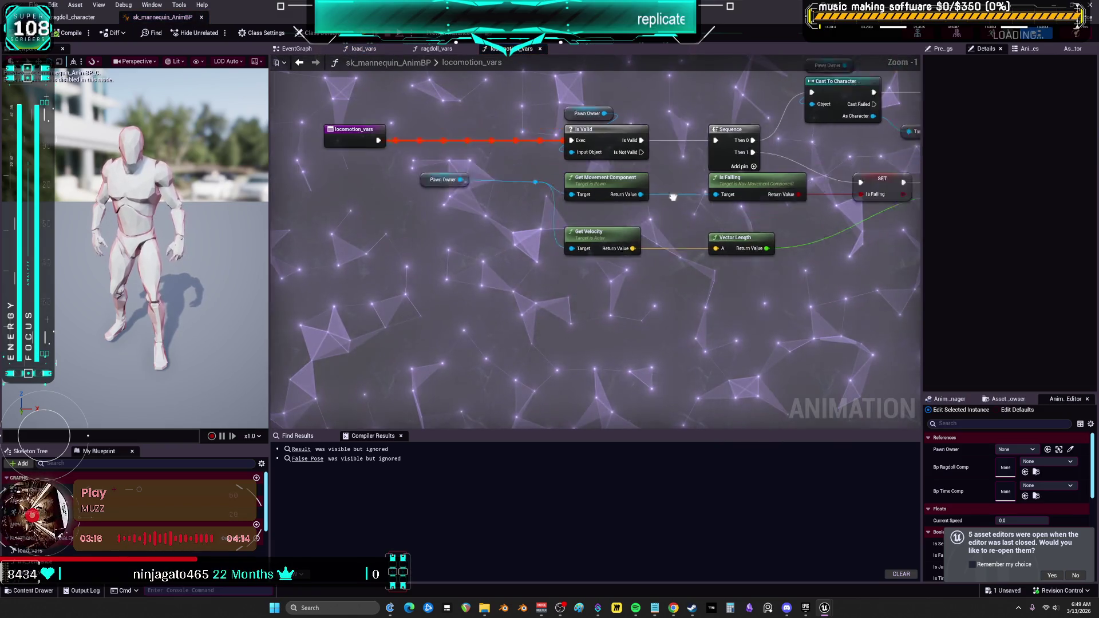
mouse_move(429, 268)
left_mouse_down()
mouse_move(655, 246)
mouse_move(632, 254)
left_mouse_up()
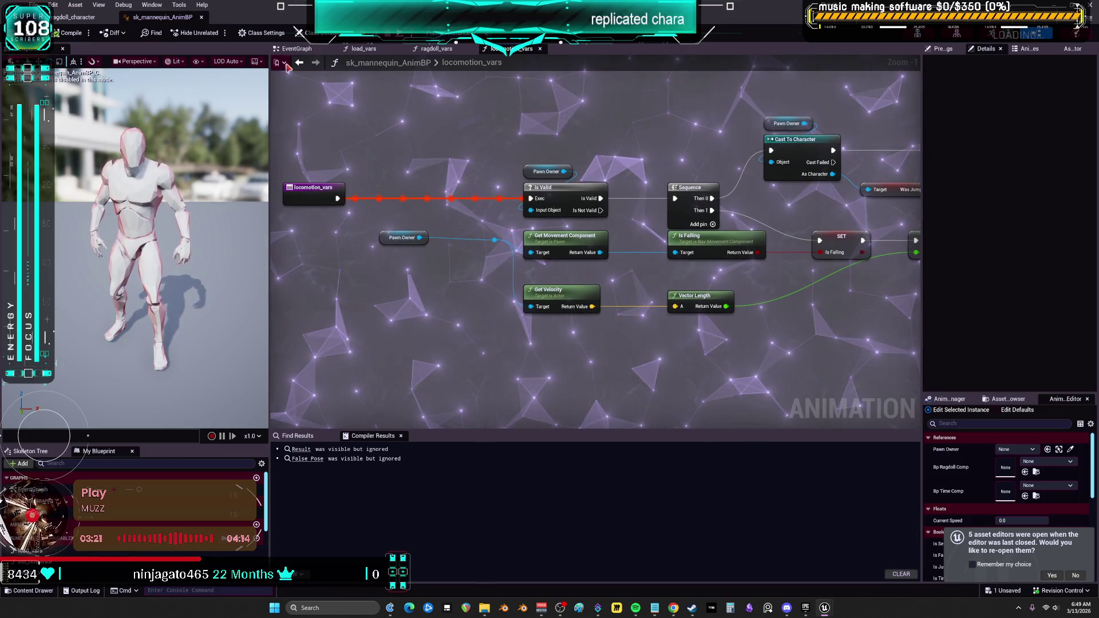
left_click_drag(797, 245, 491, 270)
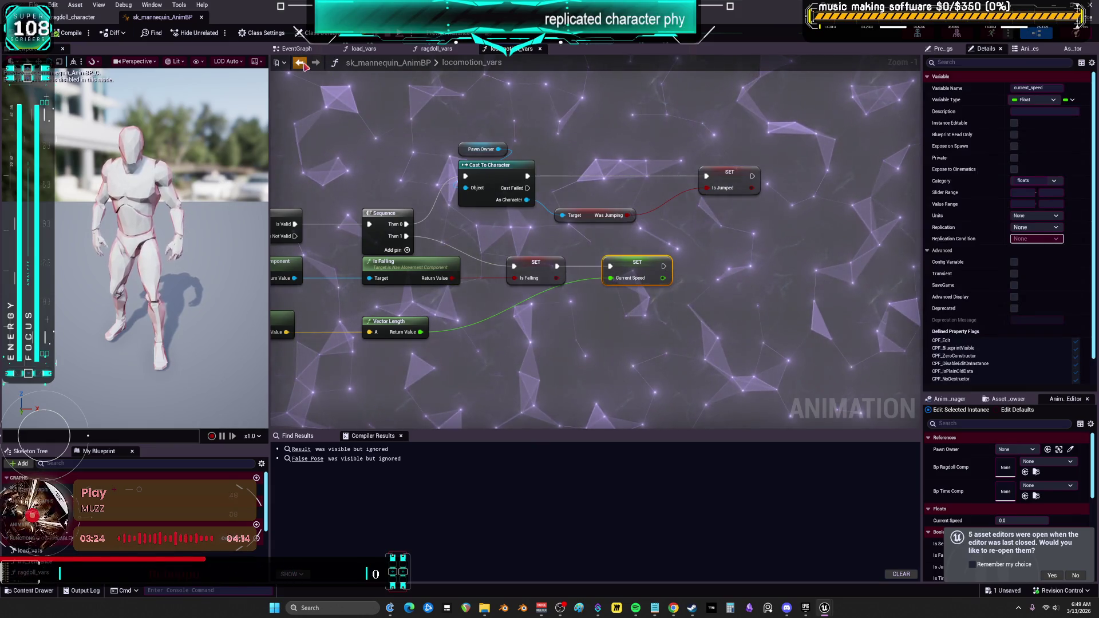
key("alt+Left")
double_click(559, 319)
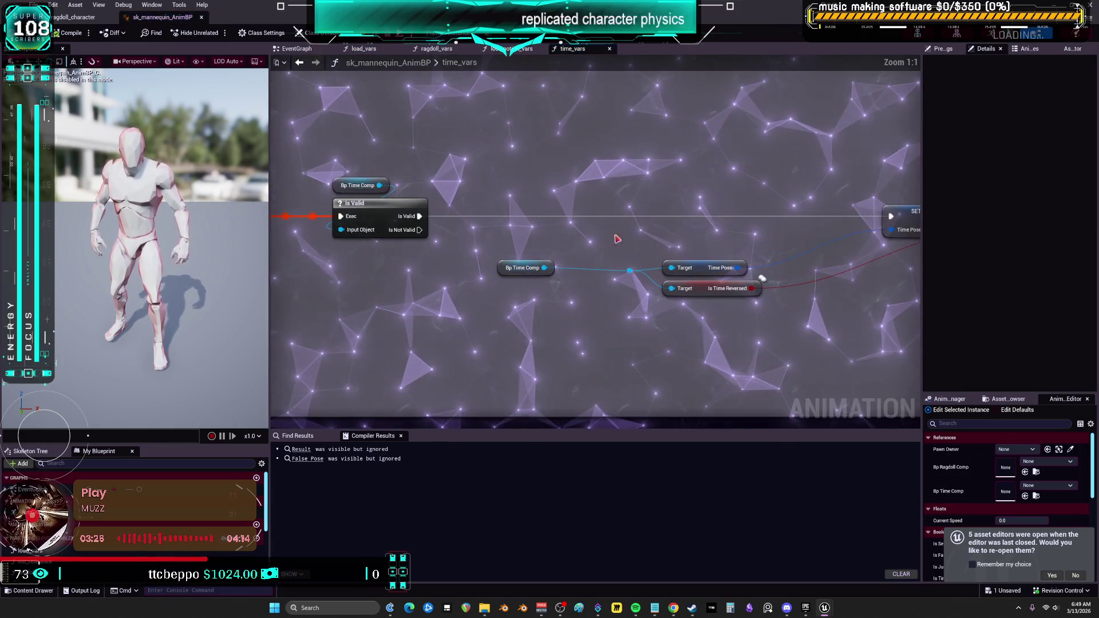
mouse_move(577, 181)
left_mouse_down()
mouse_move(505, 184)
mouse_move(601, 178)
mouse_move(793, 193)
left_mouse_up()
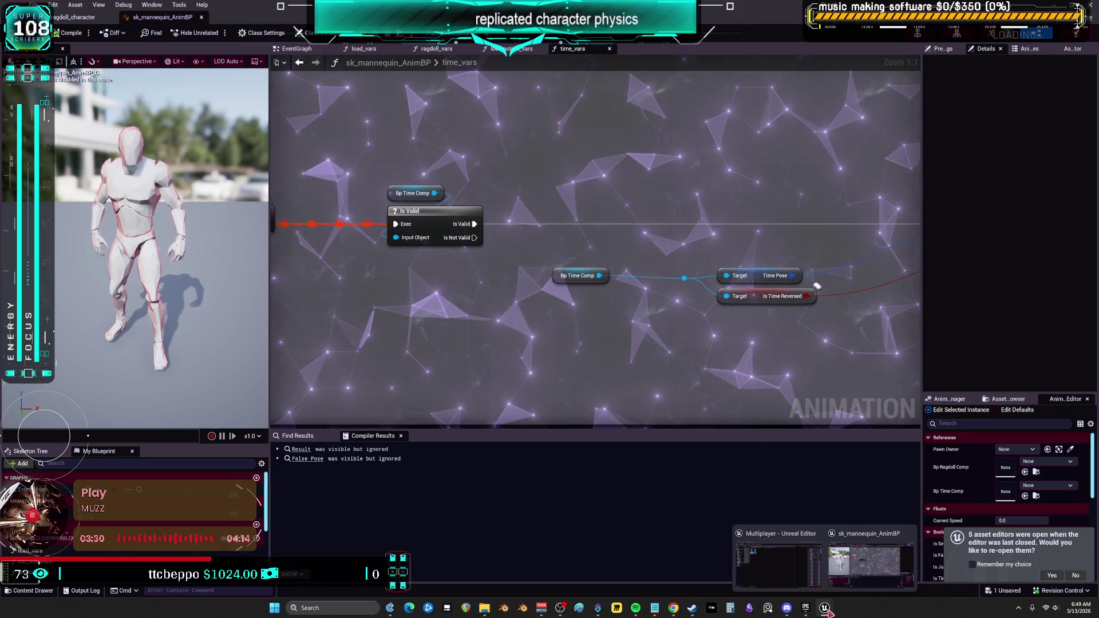
Launch the DynamicRagdoll project from the launcher's My Projects and start Play in the editor.
left_click(806, 611)
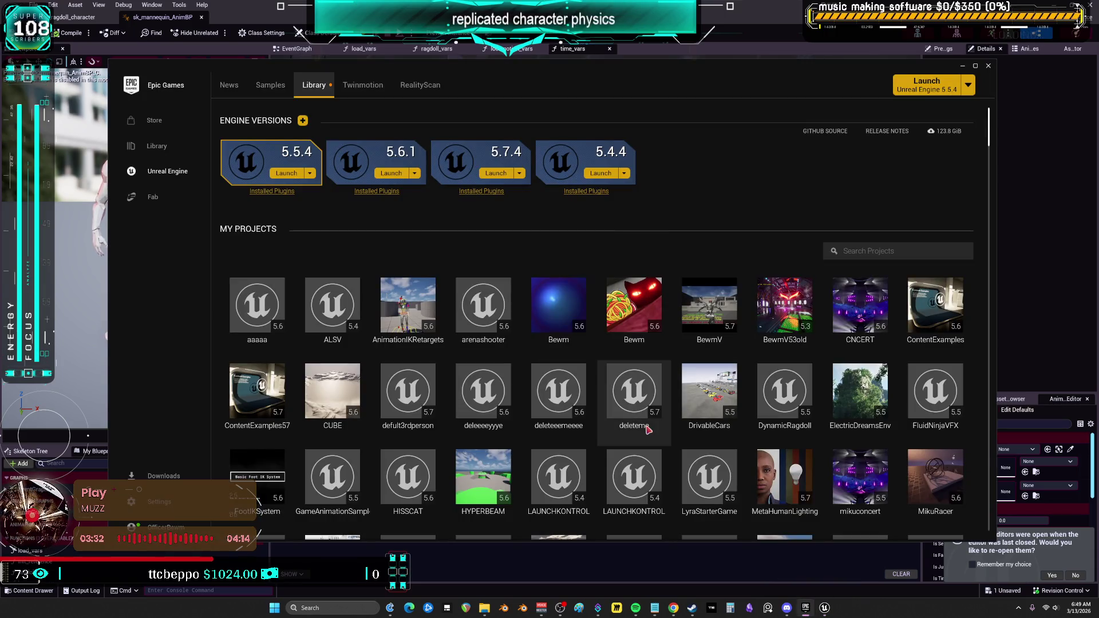
scroll(681, 412, "down", 1)
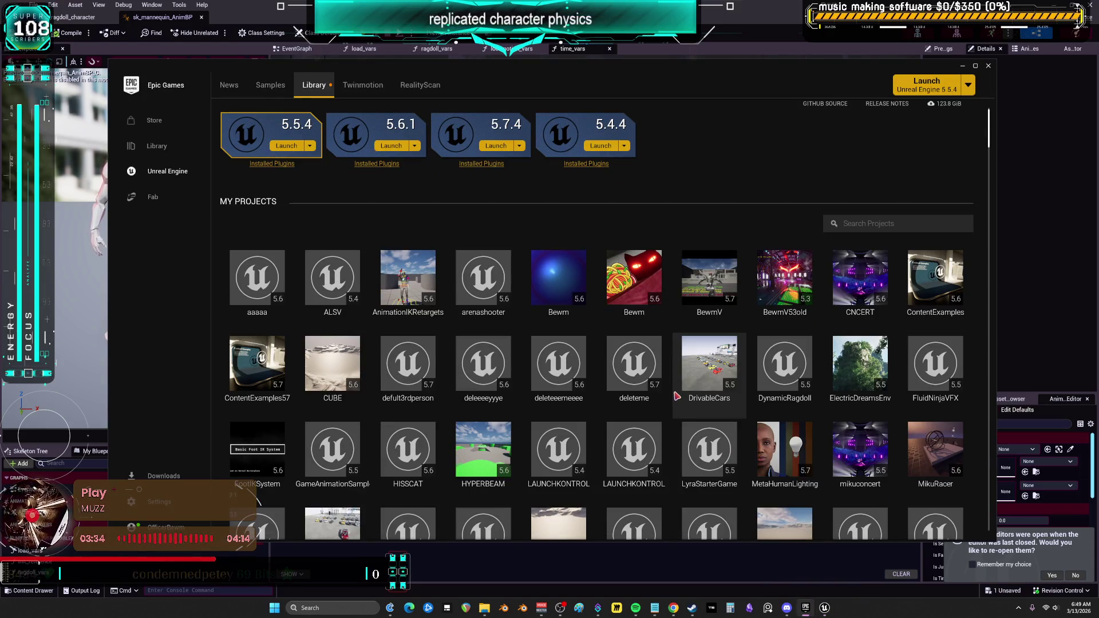
double_click(794, 362)
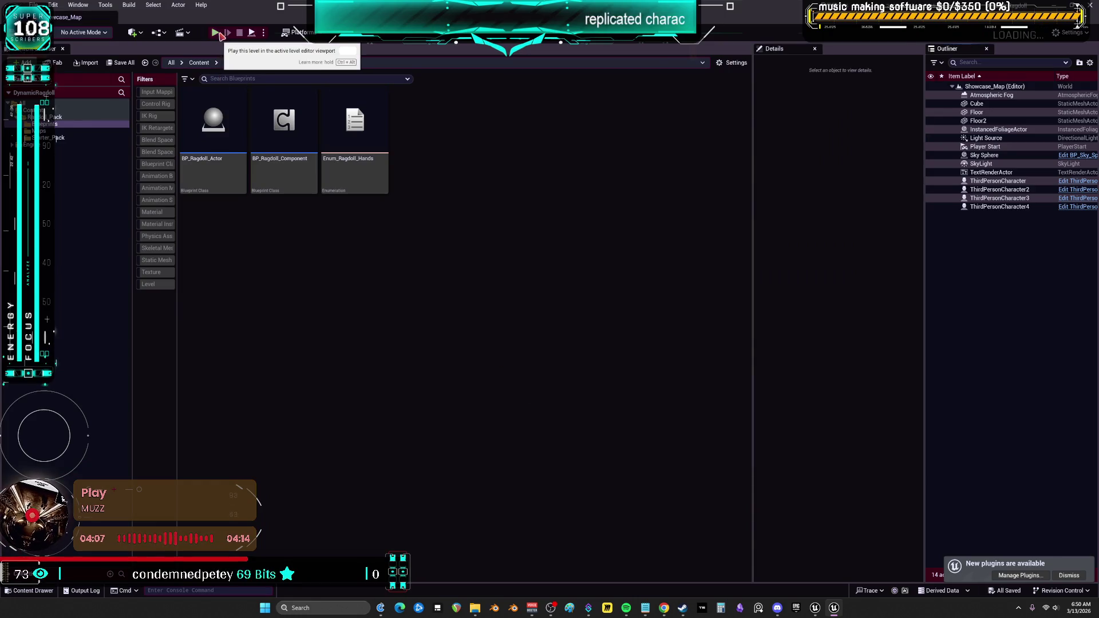
left_click(214, 33)
Test the ragdolls in the running DynamicRagdoll level, then stop the play session with Esc.
left_click(401, 226)
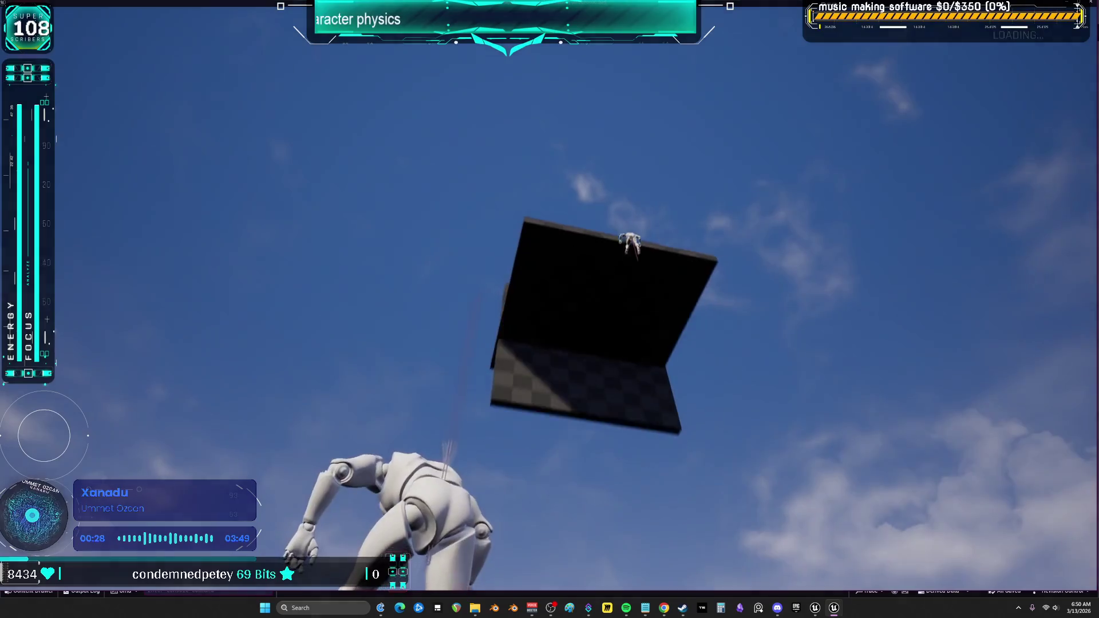
key("Escape")
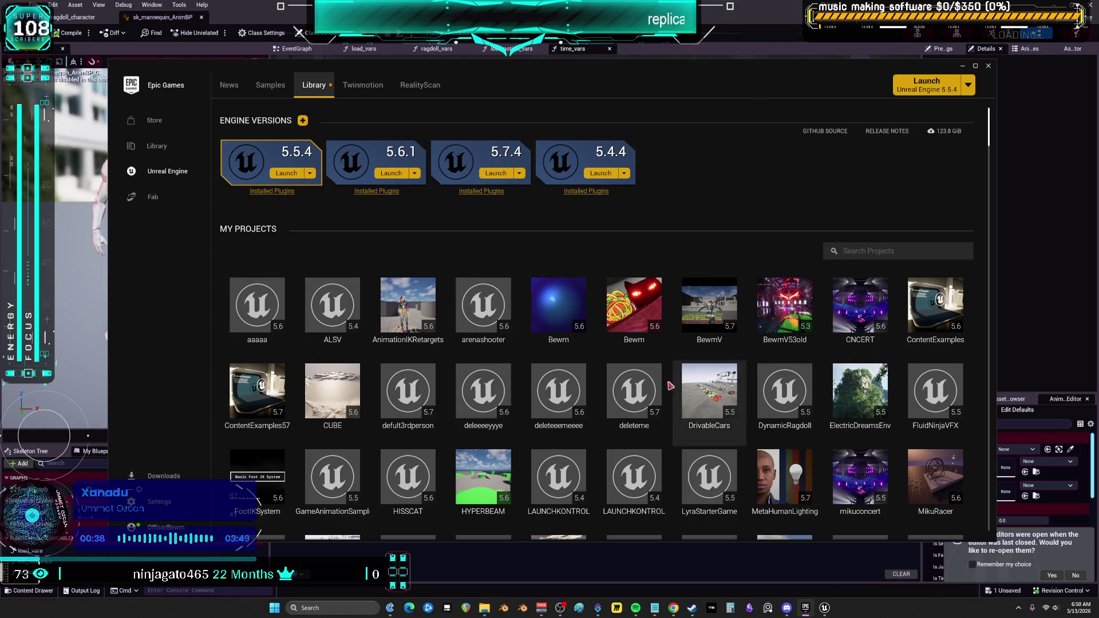
Launch the MultiplayerRagdoll project from My Projects and maximize the window.
scroll(709, 382, "down", 3)
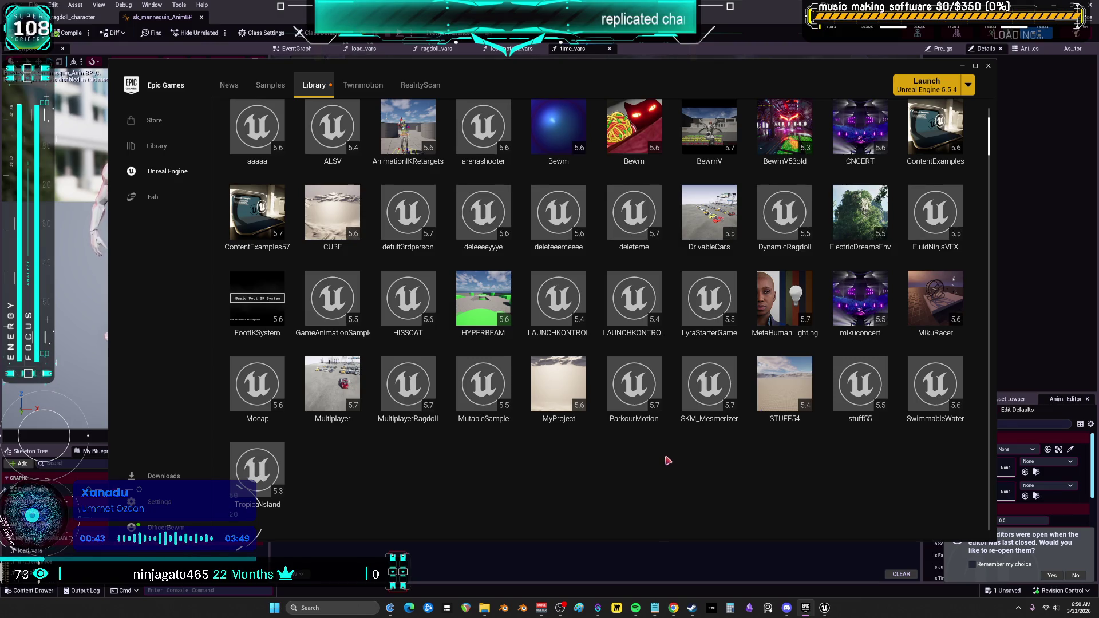
double_click(399, 382)
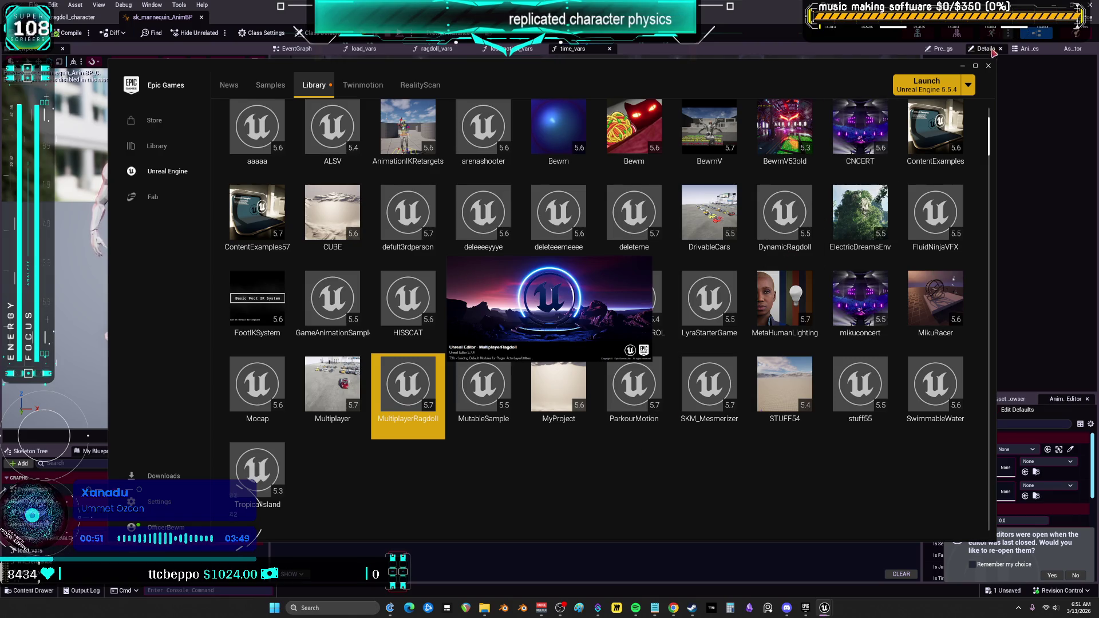
left_click(976, 67)
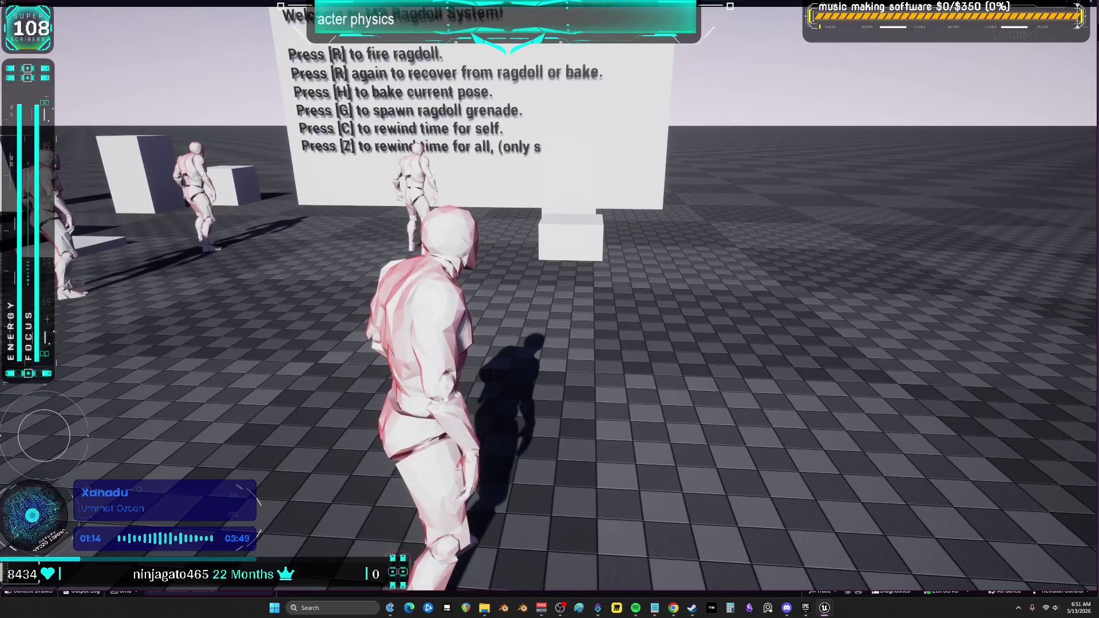
Stop the running session and relaunch Play-in-Editor with Number of Players set to 4.
key("Escape")
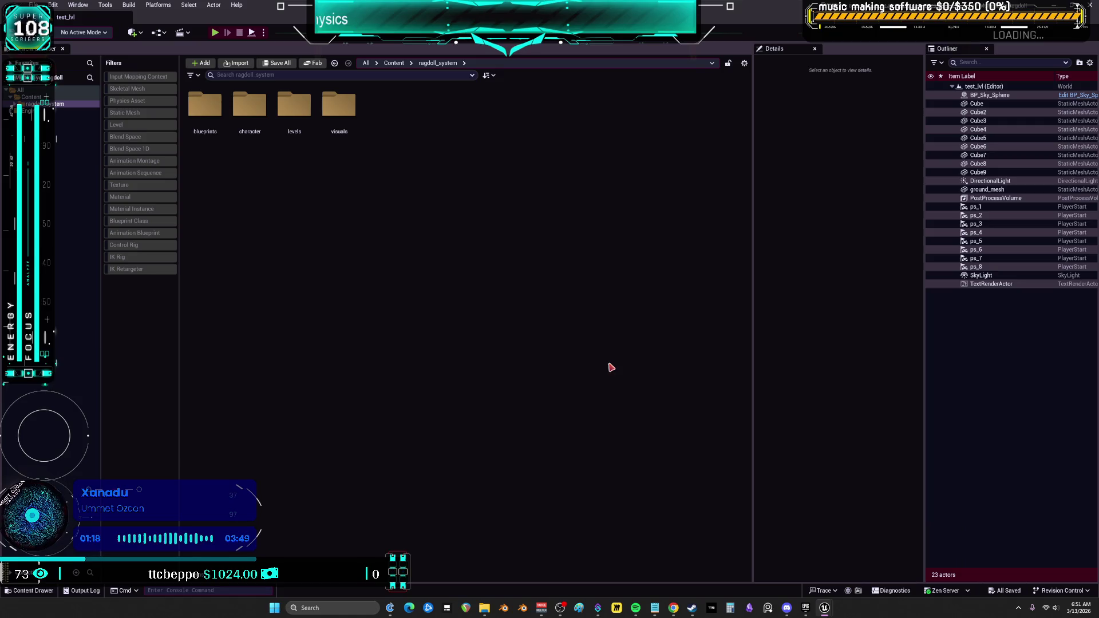
left_click(265, 33)
left_click(216, 33)
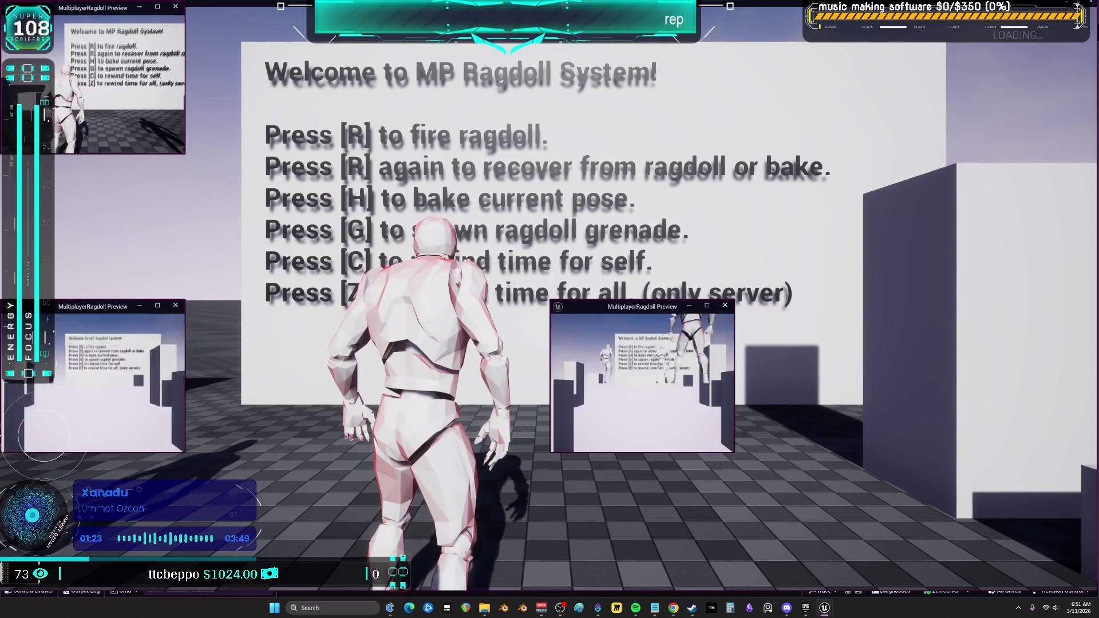
Snap the game window into the top-right quarter and start filling the other quarters with client windows.
key("super+Right")
key("super+Up")
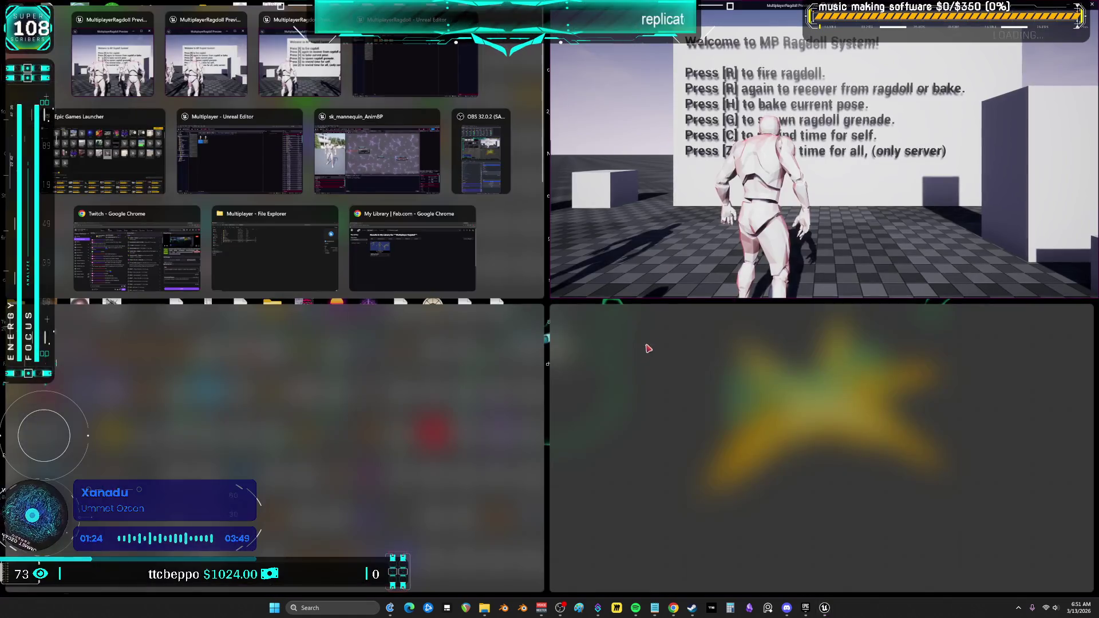
left_click(235, 89)
Fill the remaining screen quarters with client windows and take control of the top-right client.
left_click(115, 343)
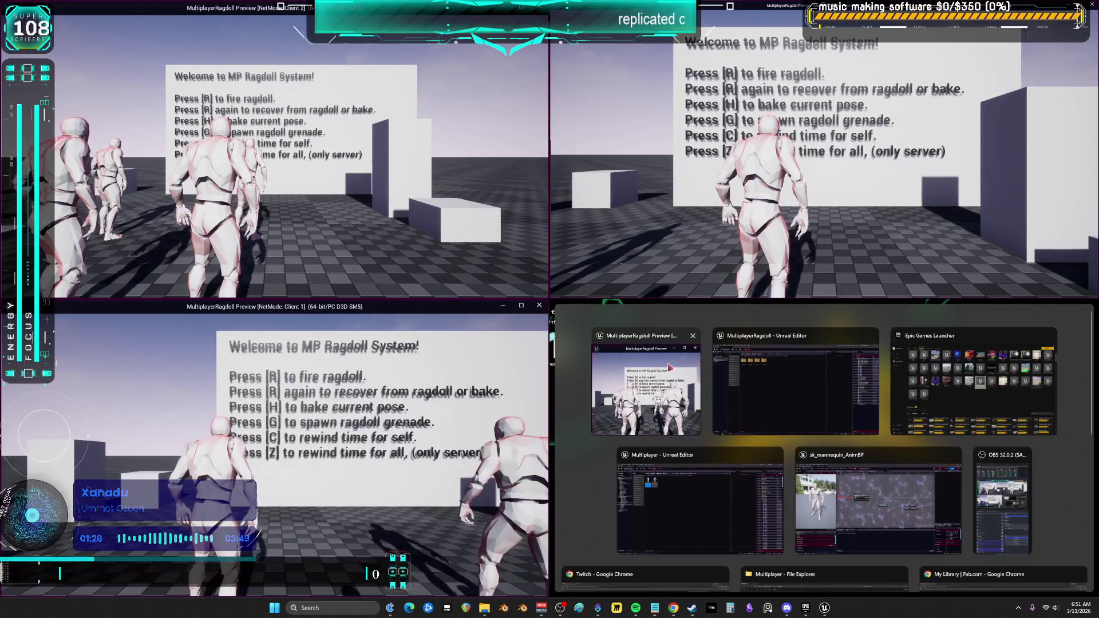
left_click(681, 367)
left_click(778, 218)
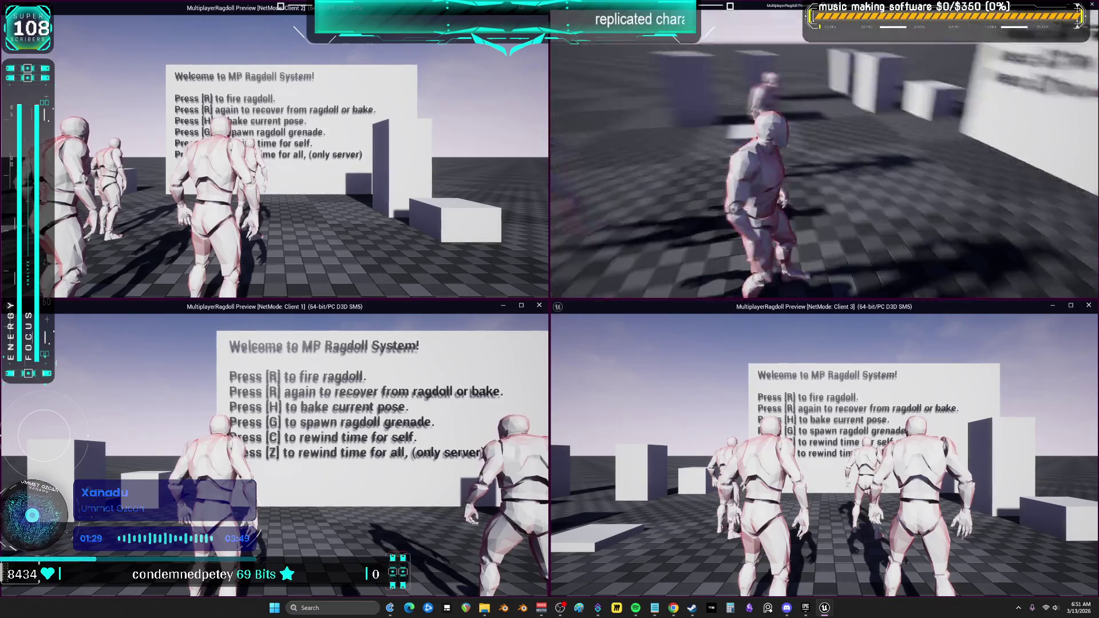
Run each client's character away from the sign wall and out onto the open floor.
key("w")
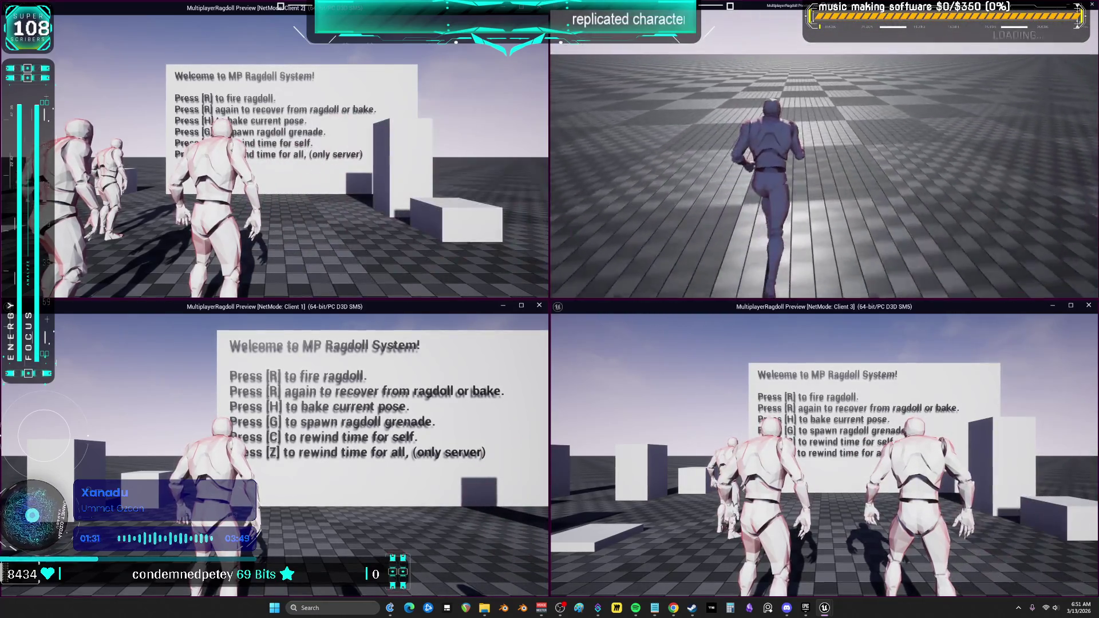
key("w")
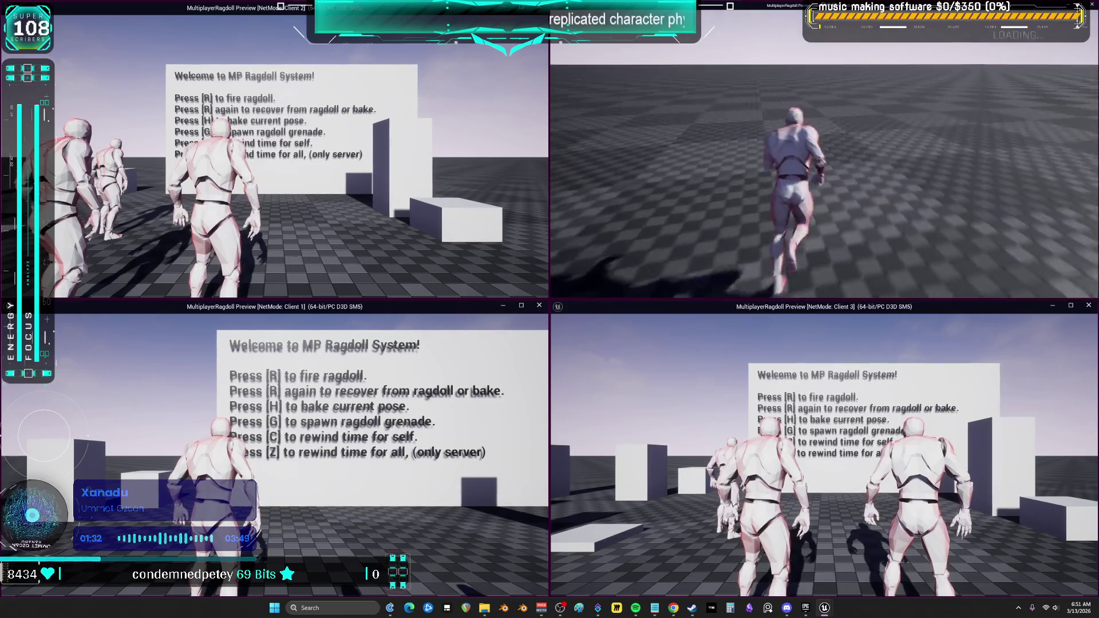
key("w")
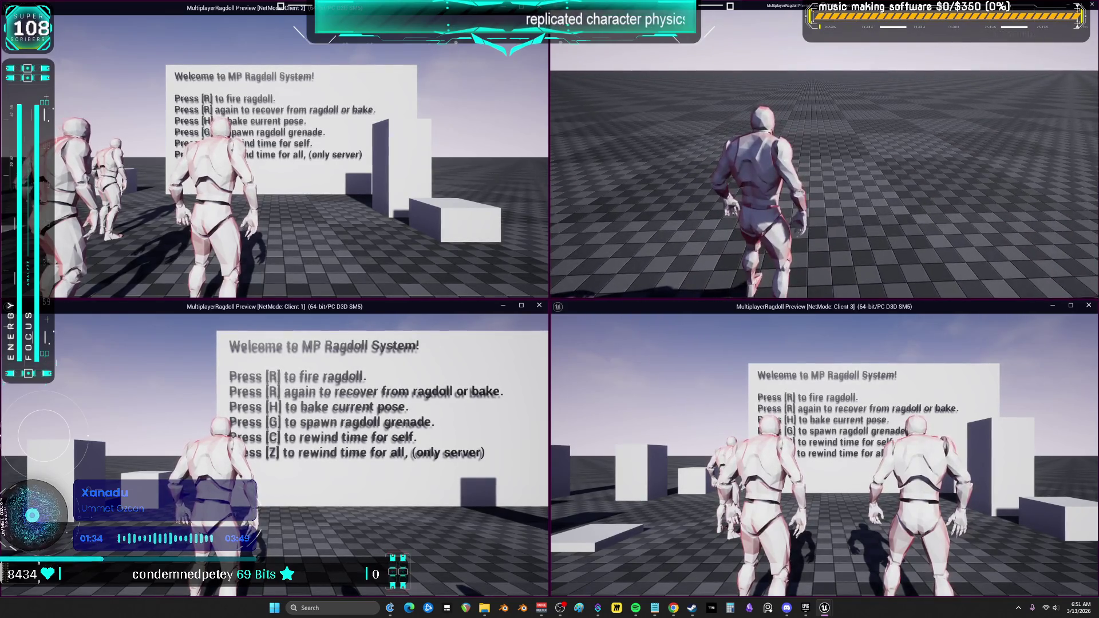
key("w")
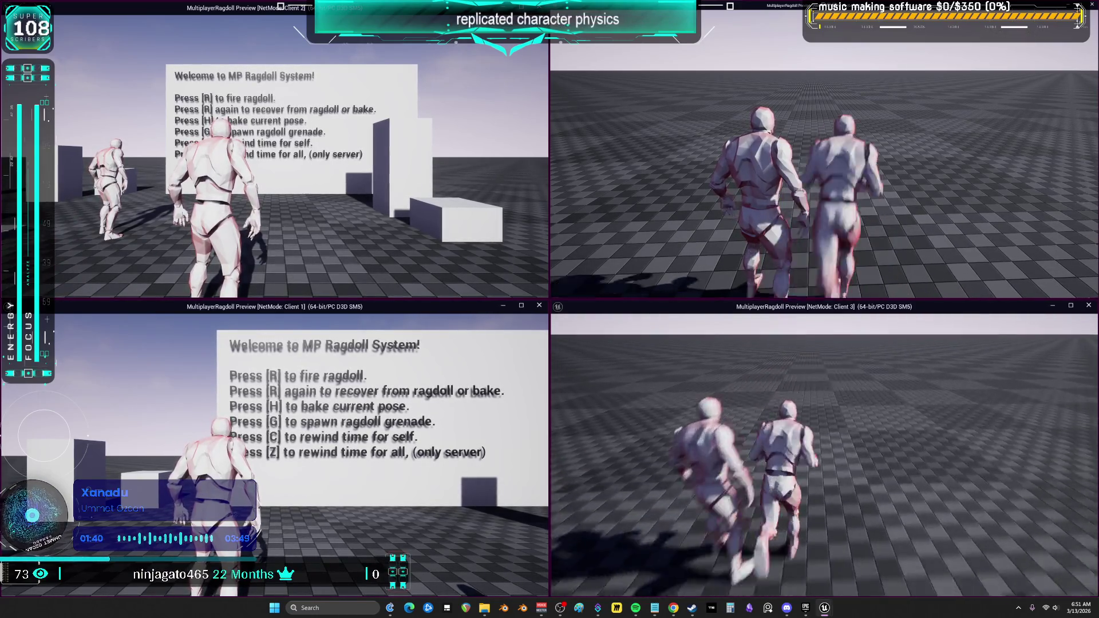
key("w")
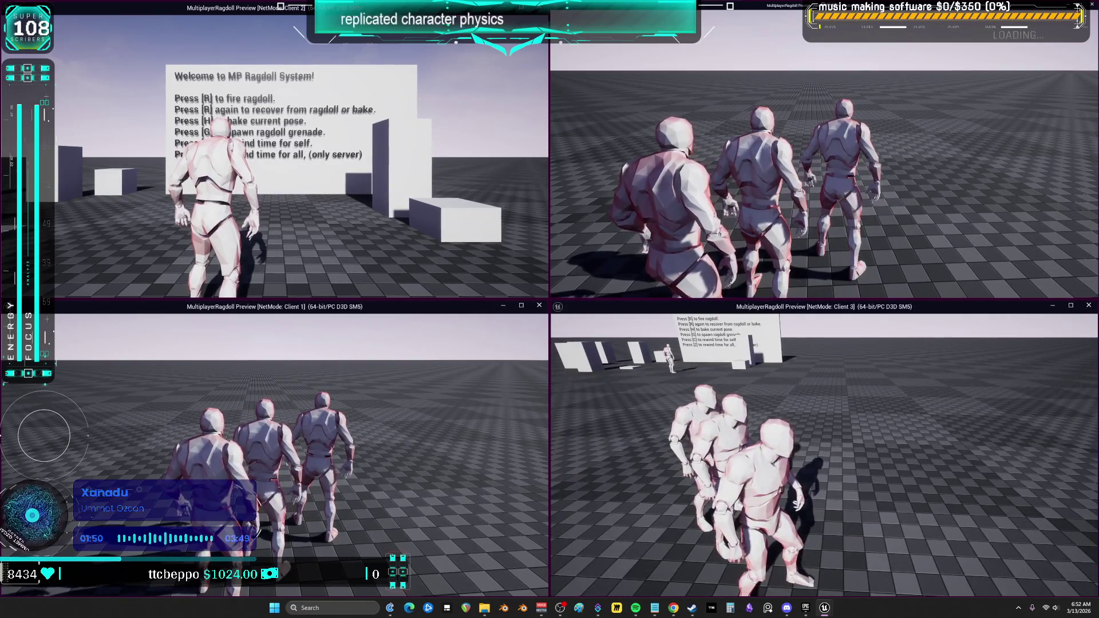
key("w")
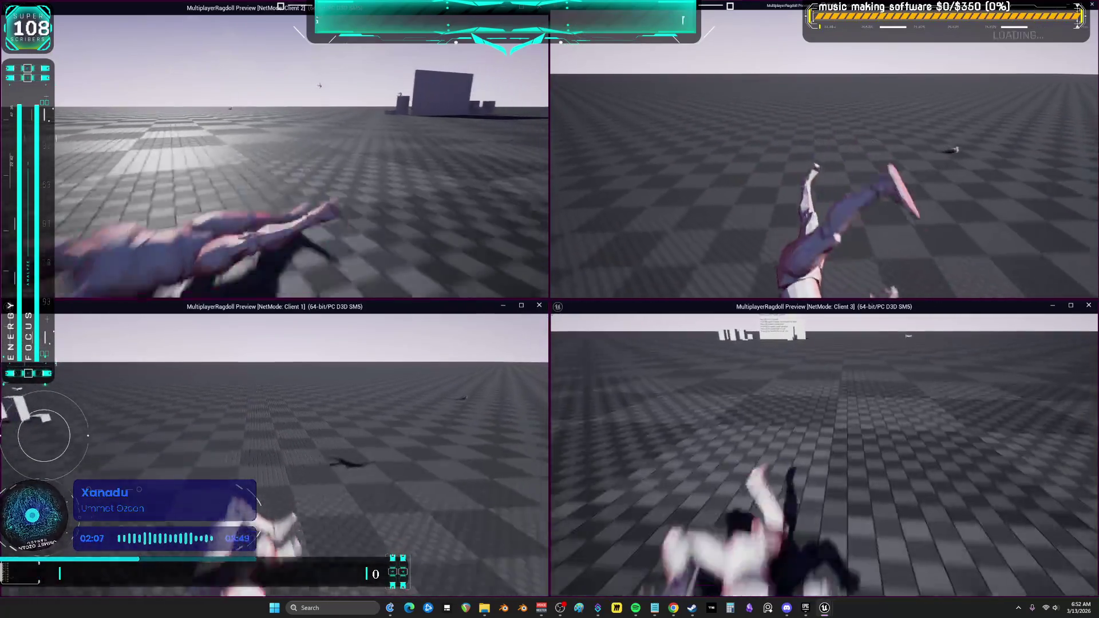
Rewind time with J and Z so the ragdolled characters stand again, then stop Play-in-Editor.
key("j")
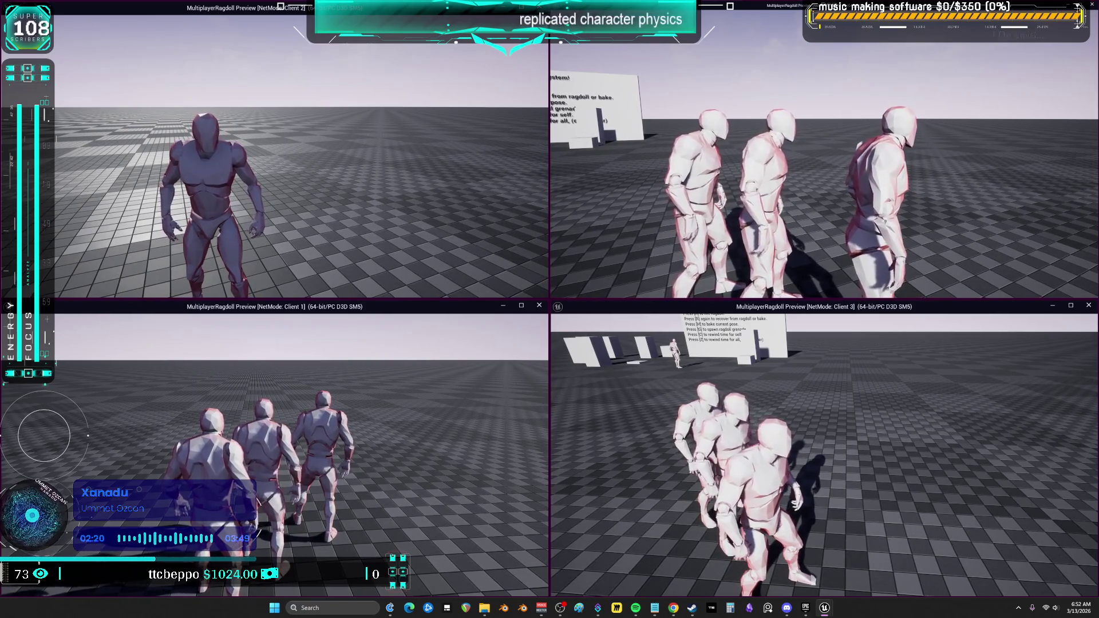
key("z")
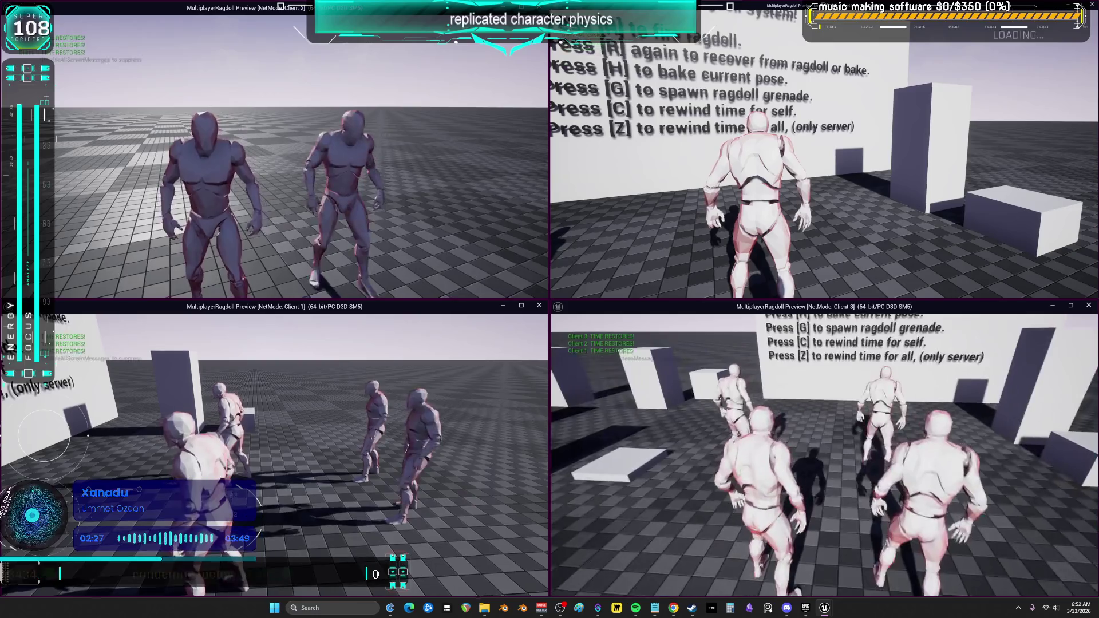
key("Escape")
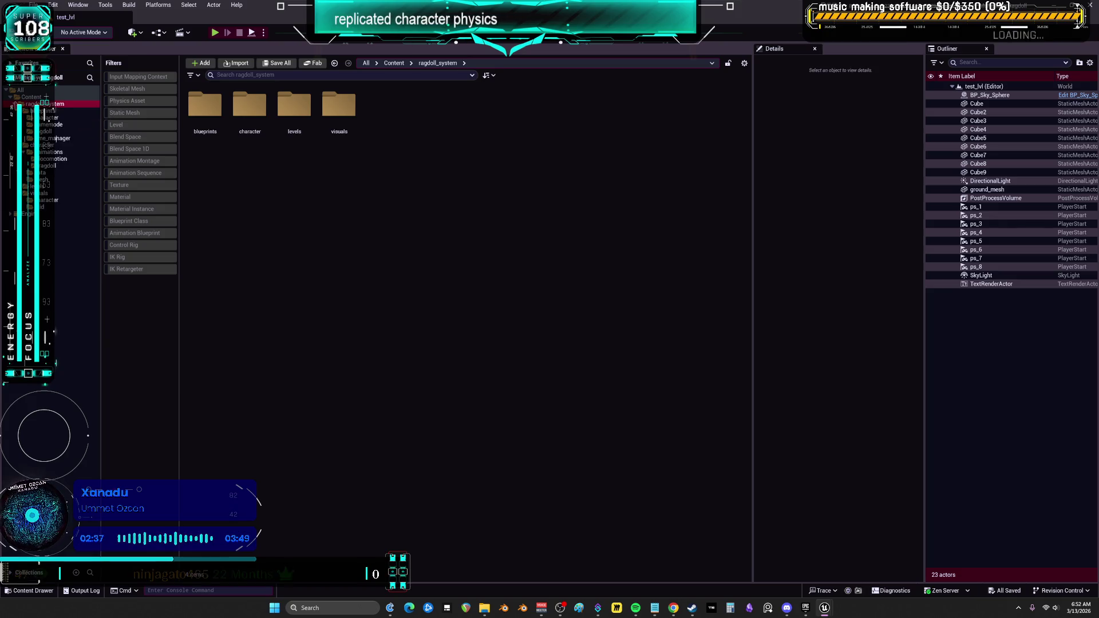
Inspect the s_time_data structure in time_manager, then follow bp_time_component's Begin Play chain past the Delay.
key("Down")
key("Down")
key("Down")
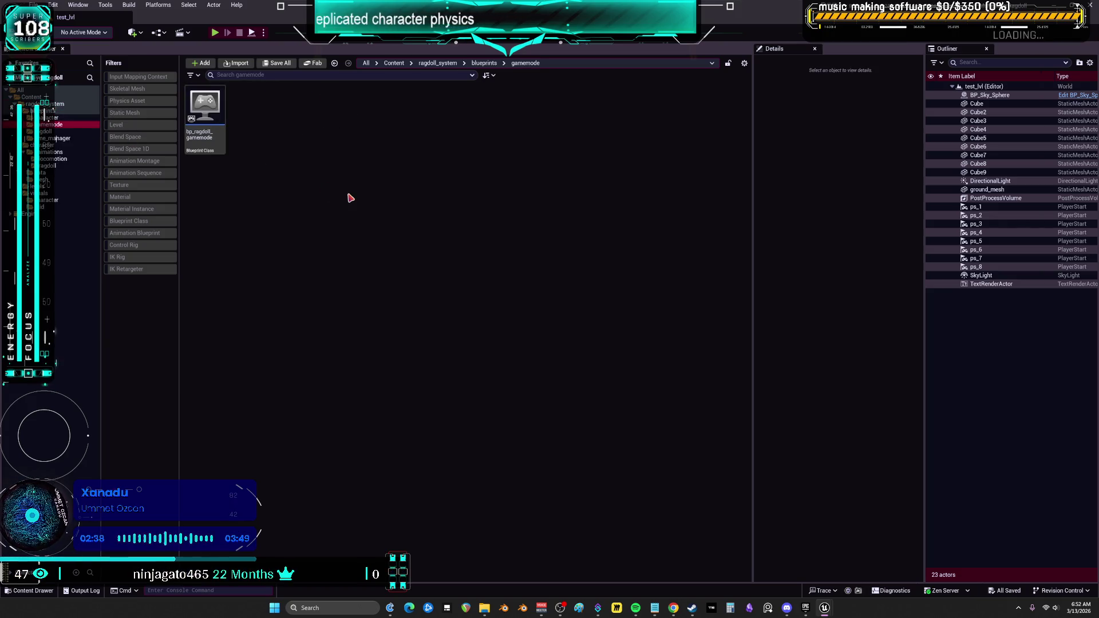
double_click(249, 109)
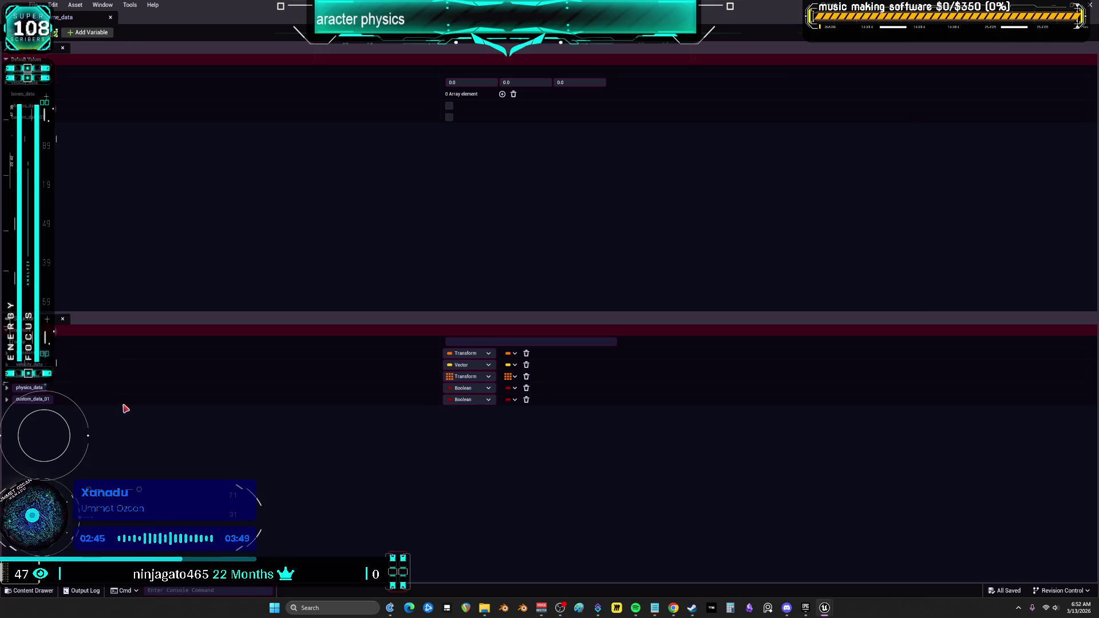
left_click(110, 18)
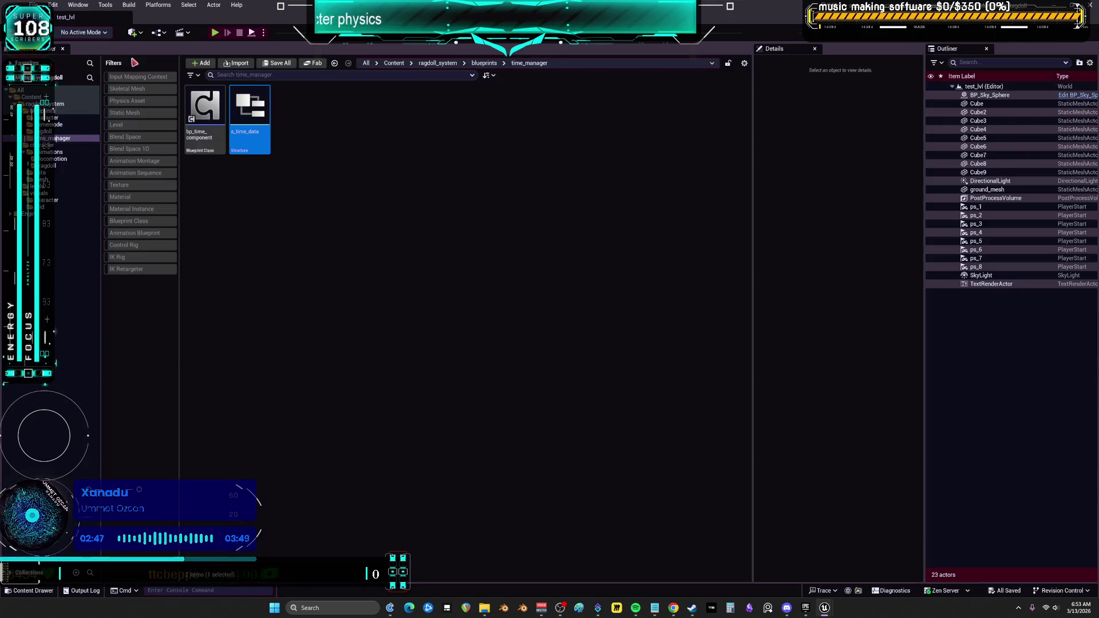
scroll(331, 169, "up", 8)
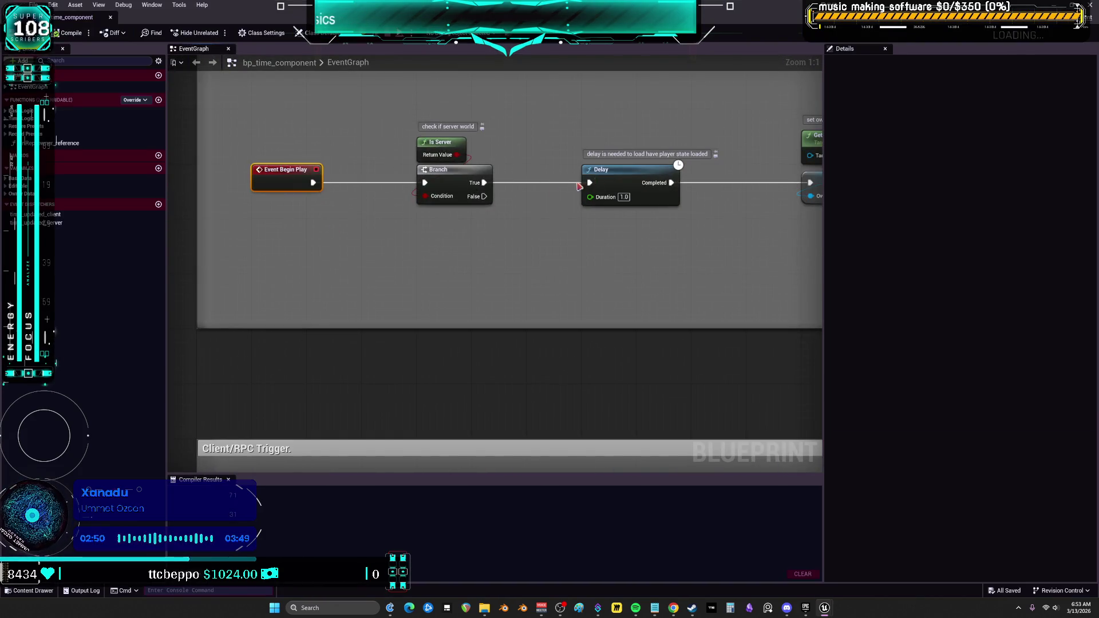
left_click(435, 218)
mouse_move(516, 269)
left_mouse_down()
mouse_move(544, 181)
mouse_move(226, 209)
left_mouse_up()
scroll(226, 208, "down", 6)
scroll(603, 275, "up", 6)
left_click_drag(614, 255, 341, 243)
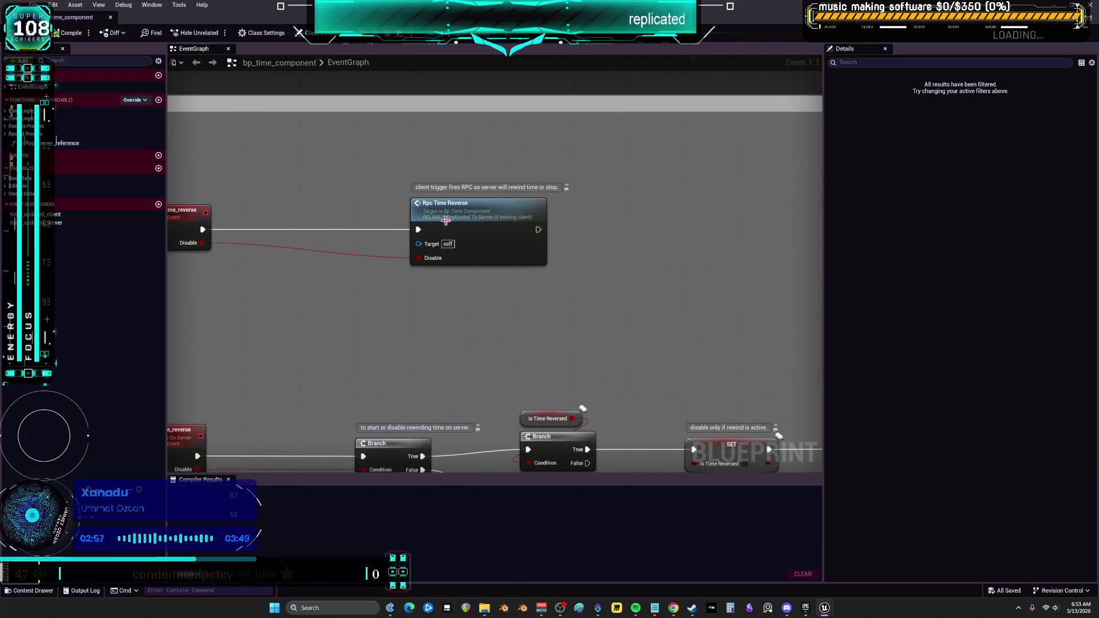
mouse_move(588, 214)
left_mouse_down()
mouse_move(715, 79)
mouse_move(718, 59)
left_mouse_up()
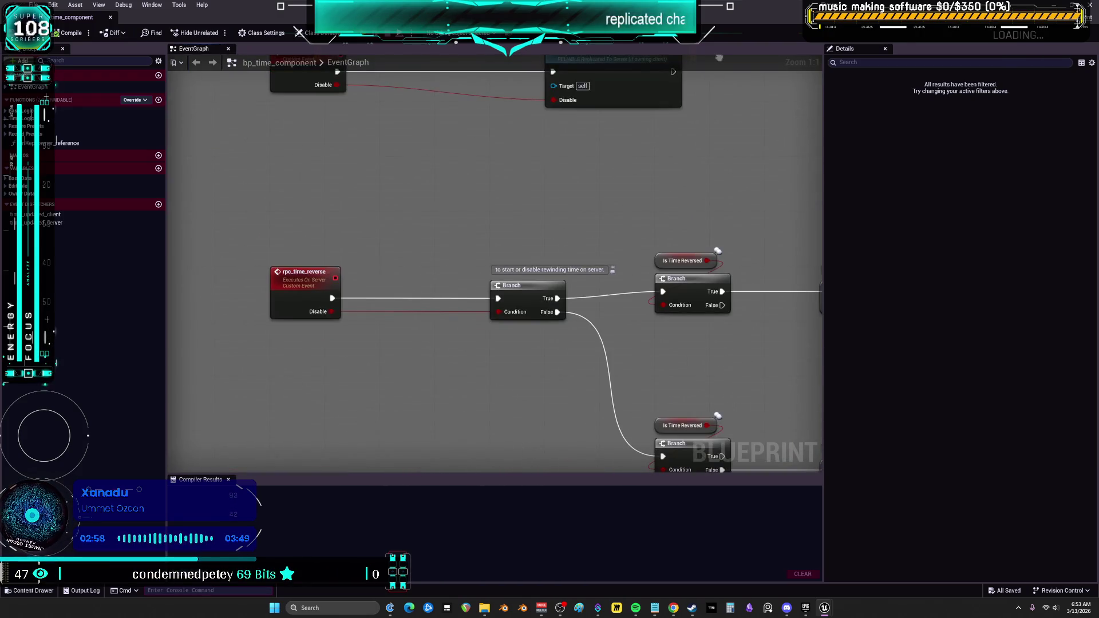
left_click_drag(761, 258, 446, 163)
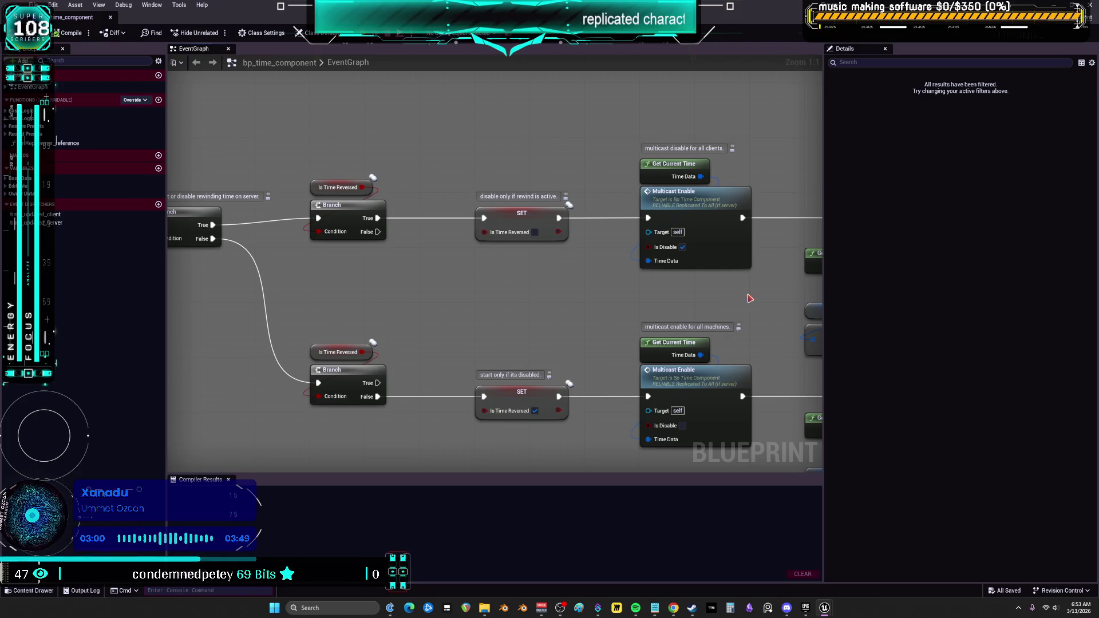
left_click_drag(749, 298, 579, 294)
mouse_move(727, 189)
left_mouse_down()
mouse_move(545, 174)
mouse_move(450, 143)
left_mouse_up()
left_click(526, 235, "alt")
left_click_drag(525, 235, 515, 189)
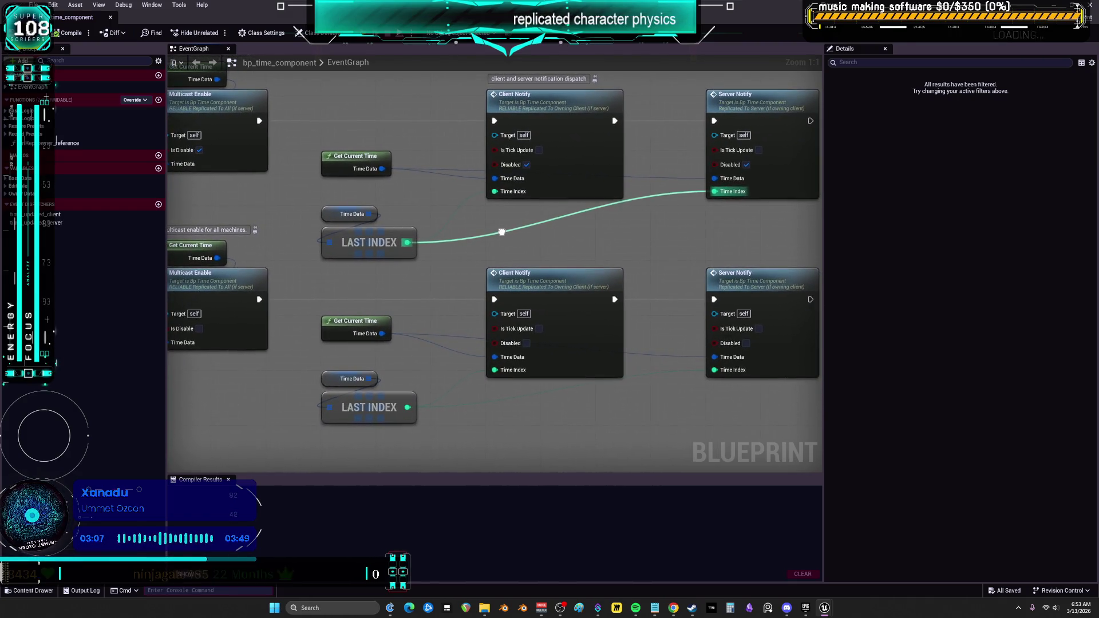
scroll(503, 233, "down", 6)
scroll(456, 291, "up", 4)
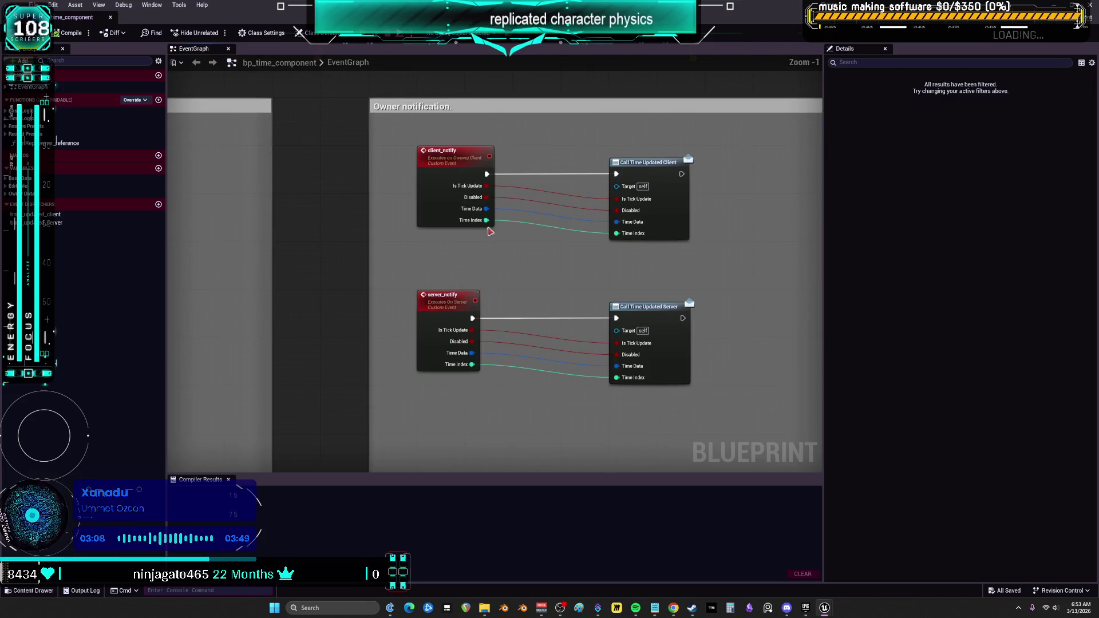
scroll(559, 165, "down", 4)
scroll(531, 241, "up", 5)
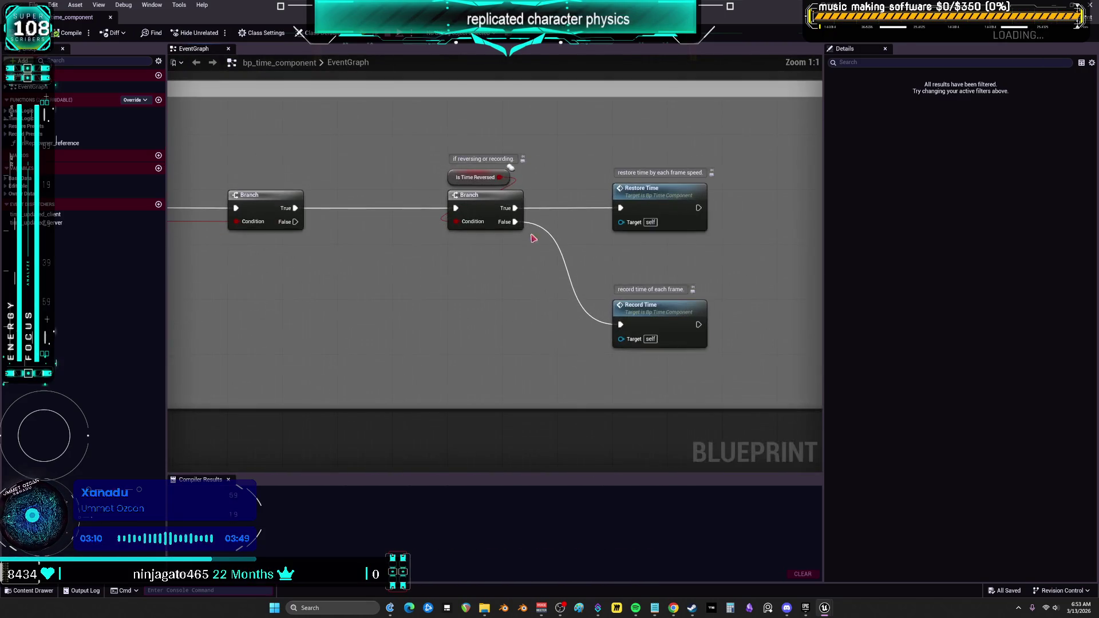
scroll(669, 221, "down", 4)
scroll(556, 198, "up", 4)
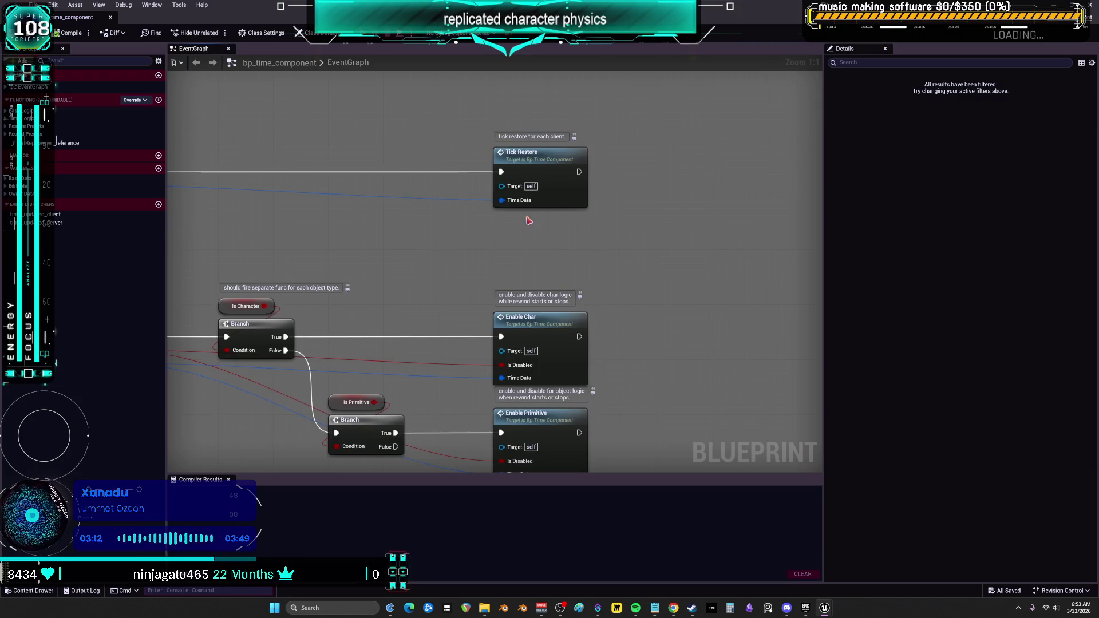
left_click_drag(556, 198, 678, 160)
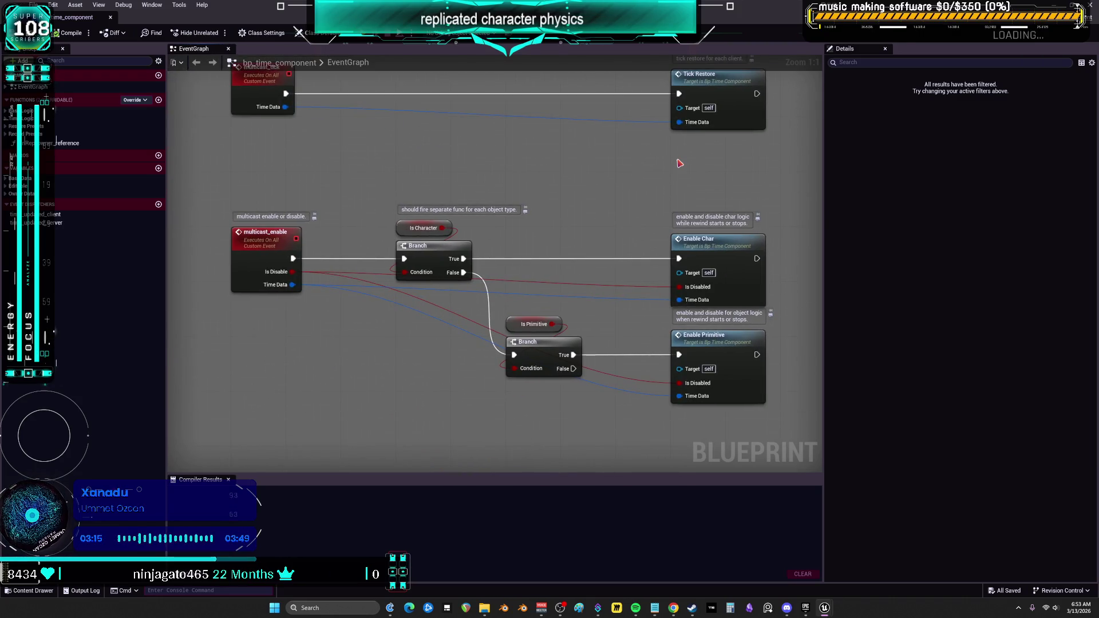
scroll(677, 166, "down", 6)
scroll(678, 215, "up", 2)
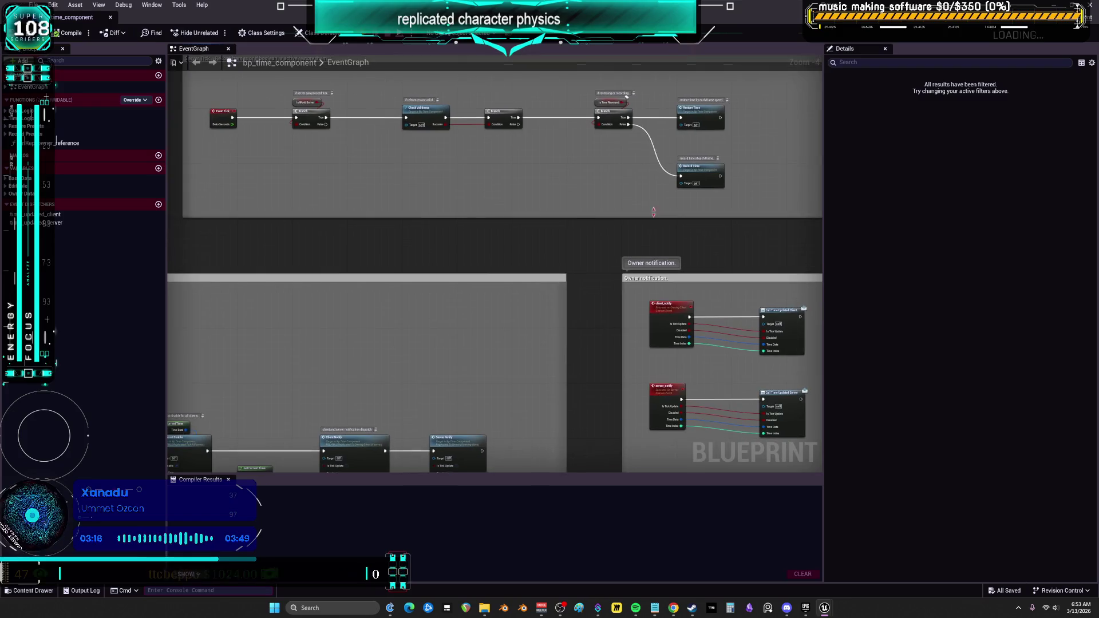
Expand the Editable, Base Data and Owner Data variable groups and find all references to time_data.
left_click(17, 186)
left_click(17, 178)
left_click(6, 260)
right_click(57, 211)
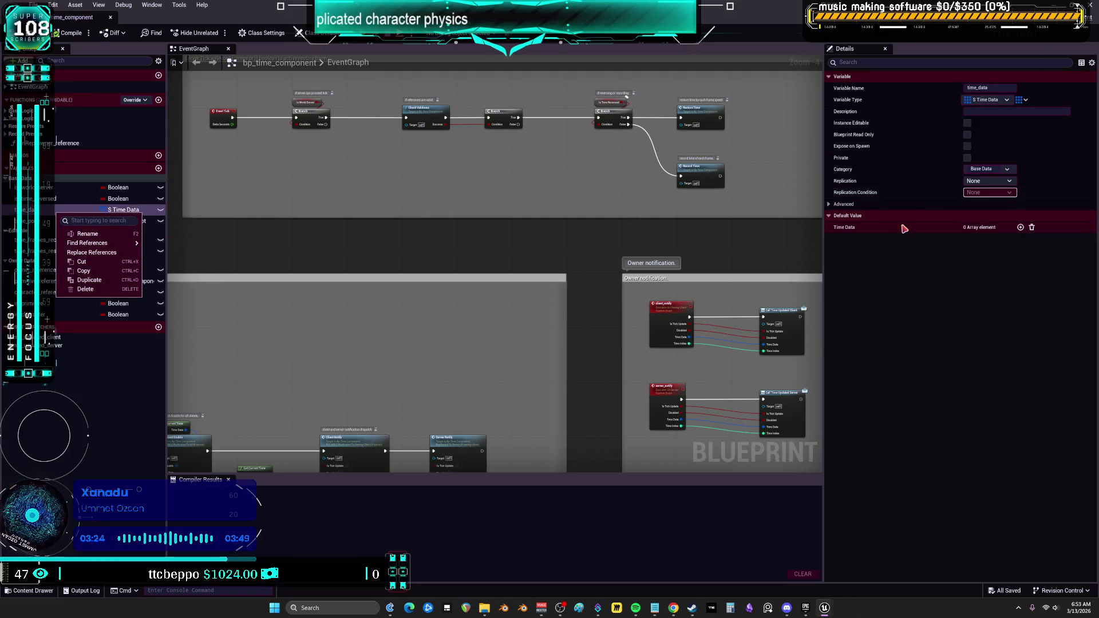
mouse_move(92, 243)
left_click(172, 248)
Open the time_data use in record_time, view its Save Char and Save Primitive nodes, then jump to remove_time and restore_time.
left_click(220, 541)
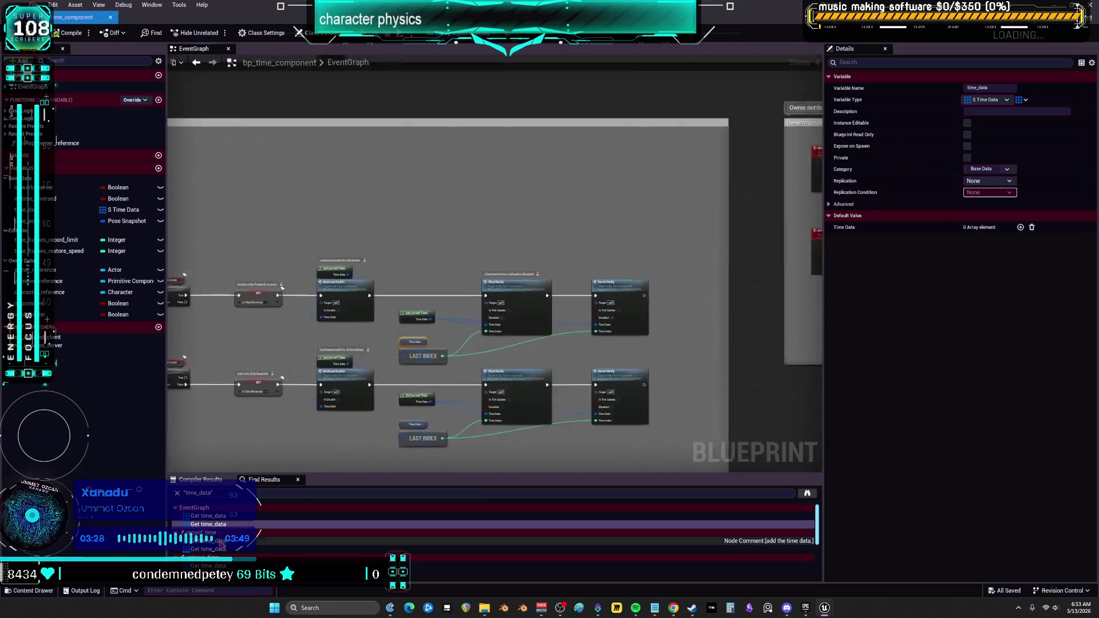
scroll(515, 257, "down", 3)
mouse_move(332, 290)
left_mouse_down()
mouse_move(676, 321)
mouse_move(203, 289)
left_mouse_up()
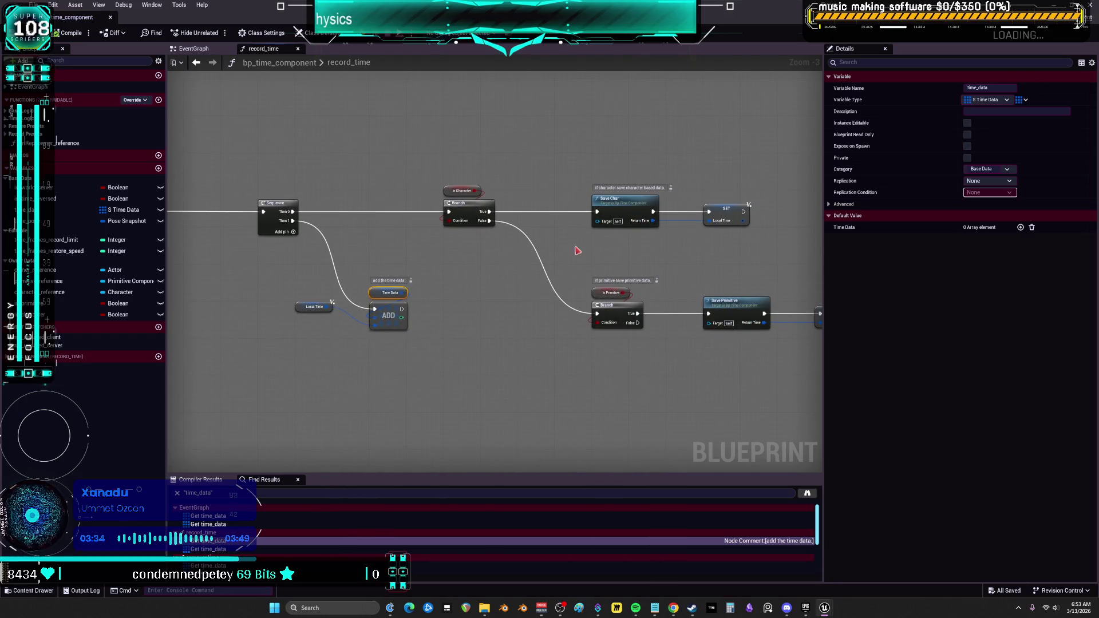
left_click_drag(511, 261, 437, 254)
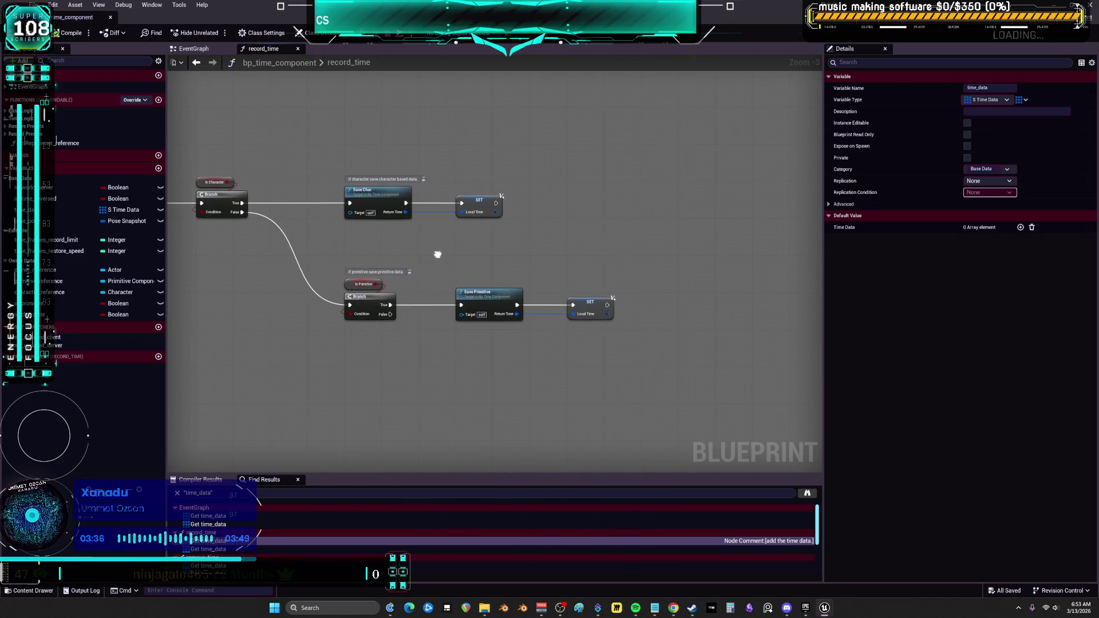
scroll(227, 543, "down", 3)
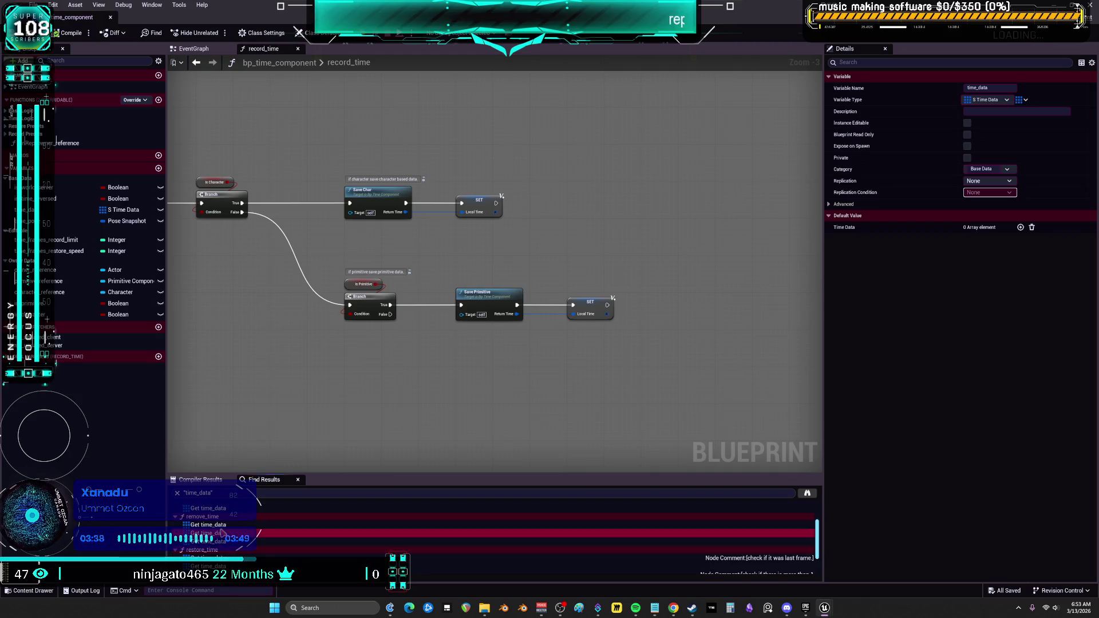
double_click(229, 533)
double_click(229, 558)
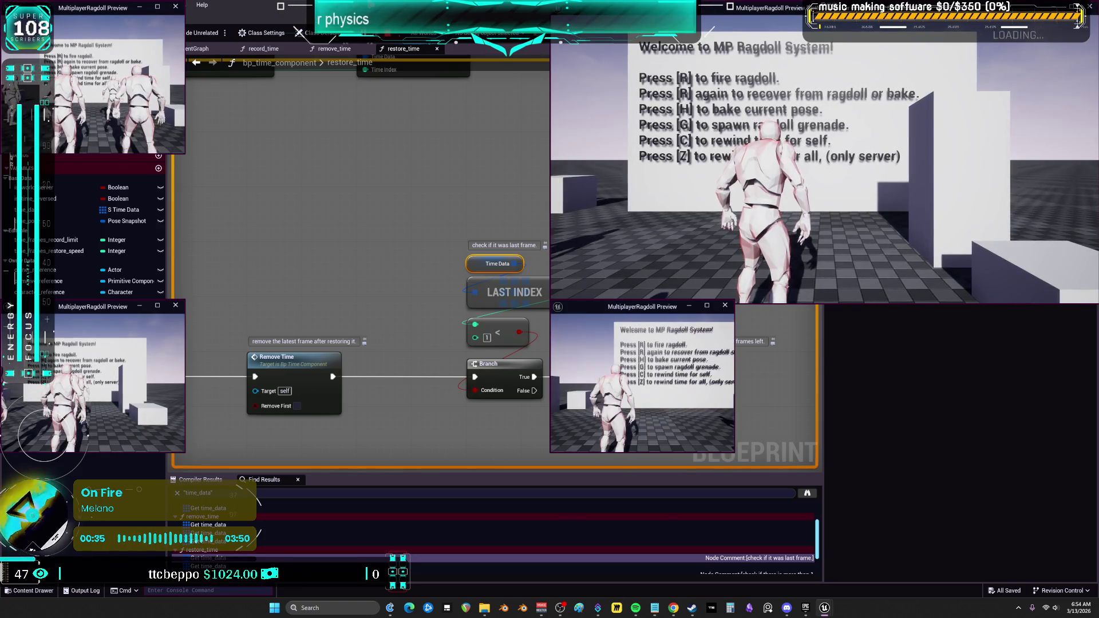
Snap a multiplayer preview window into the top-right screen quarter.
left_click_drag(1078, 8, 1079, 8)
Tile the remaining preview clients into the top-left, bottom-left and bottom-right quarters.
key("Escape")
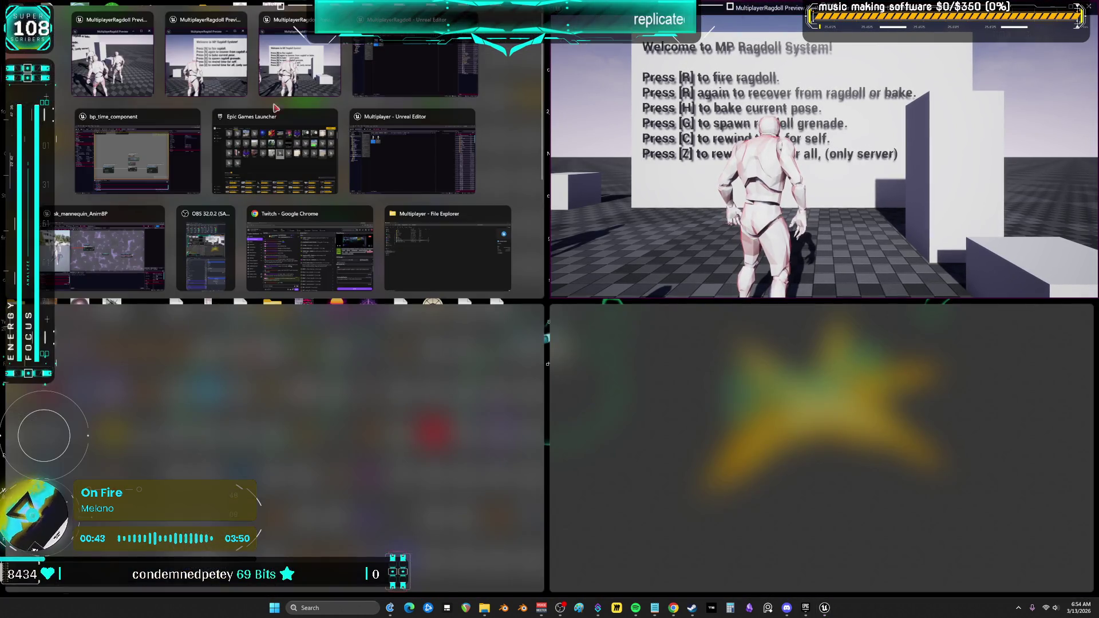
left_click(197, 74)
left_click(210, 384)
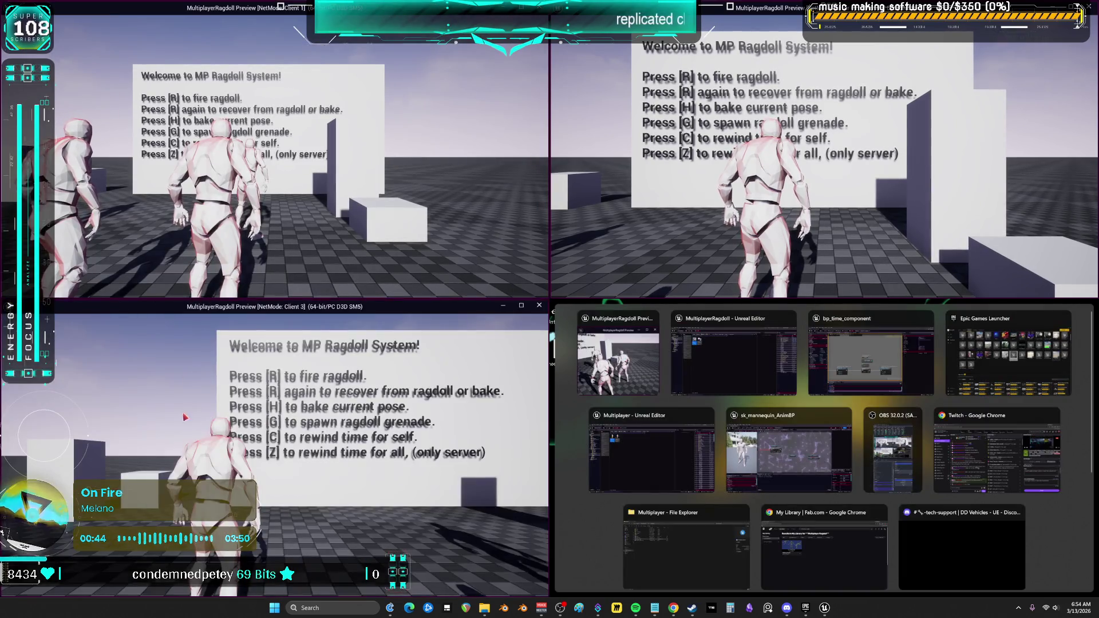
left_click(598, 355)
Run Client 2's character across the floor, fling everyone into ragdoll, rewind time, then end the session.
key("w")
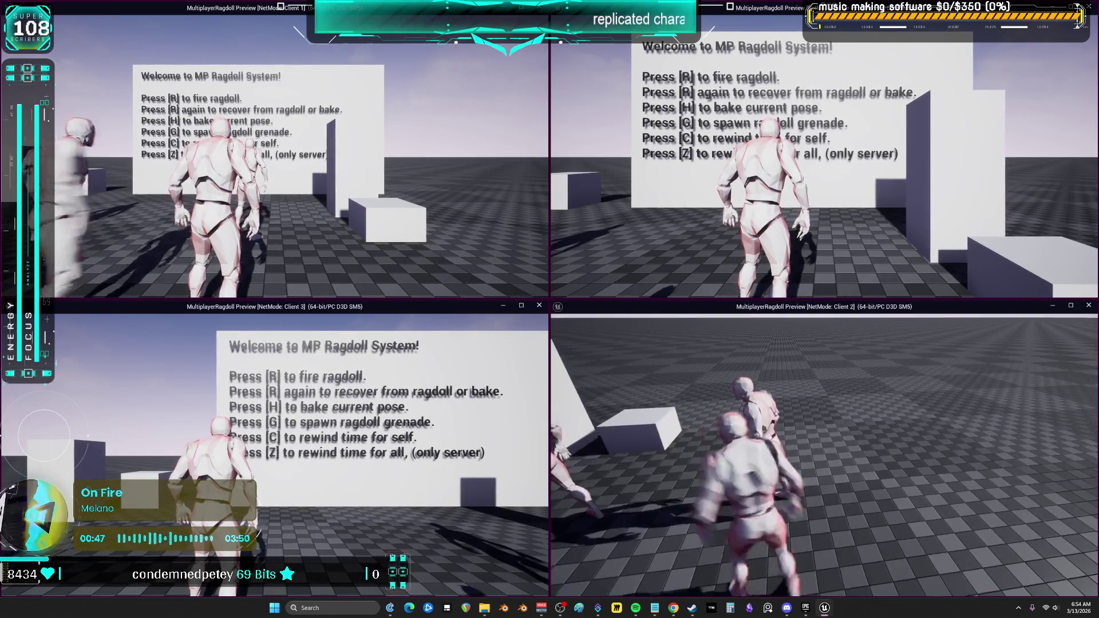
key("w")
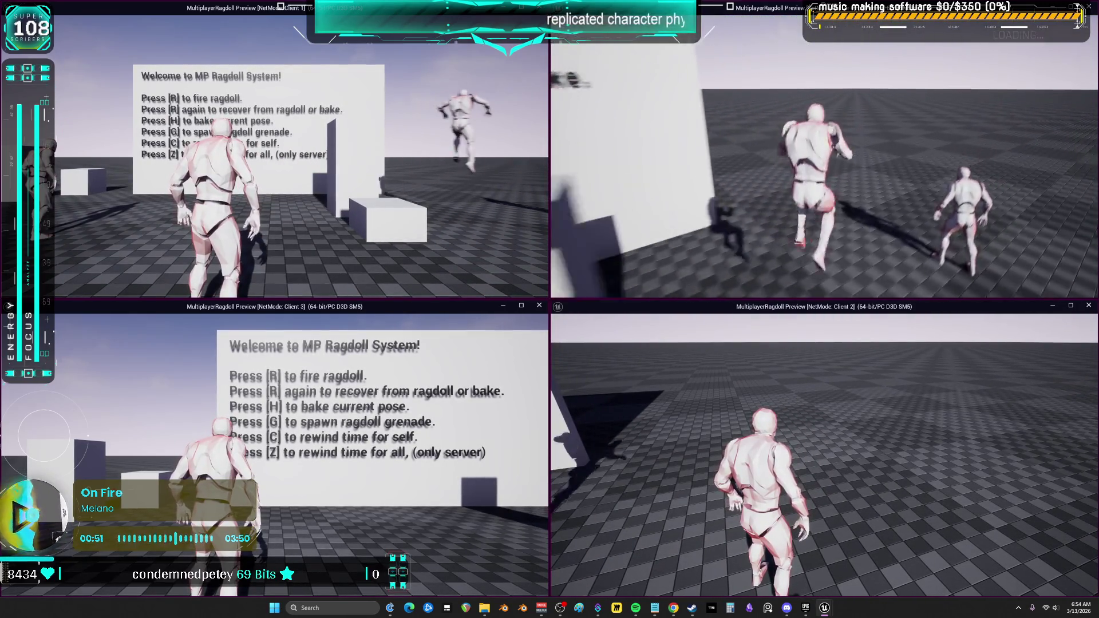
key("w")
key("w")
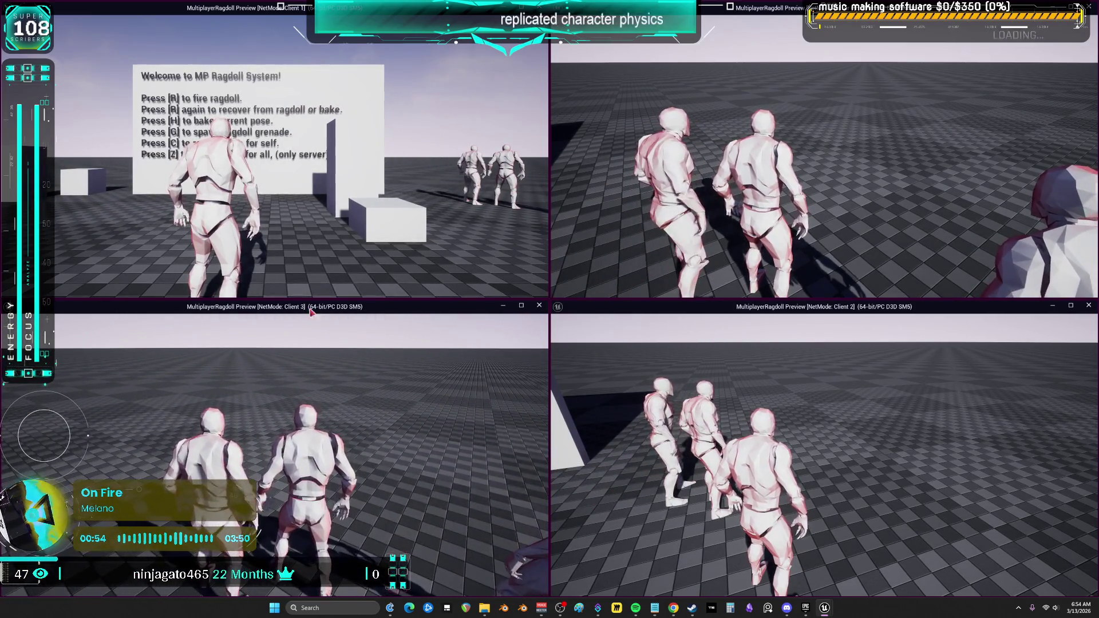
key("w")
key("w")
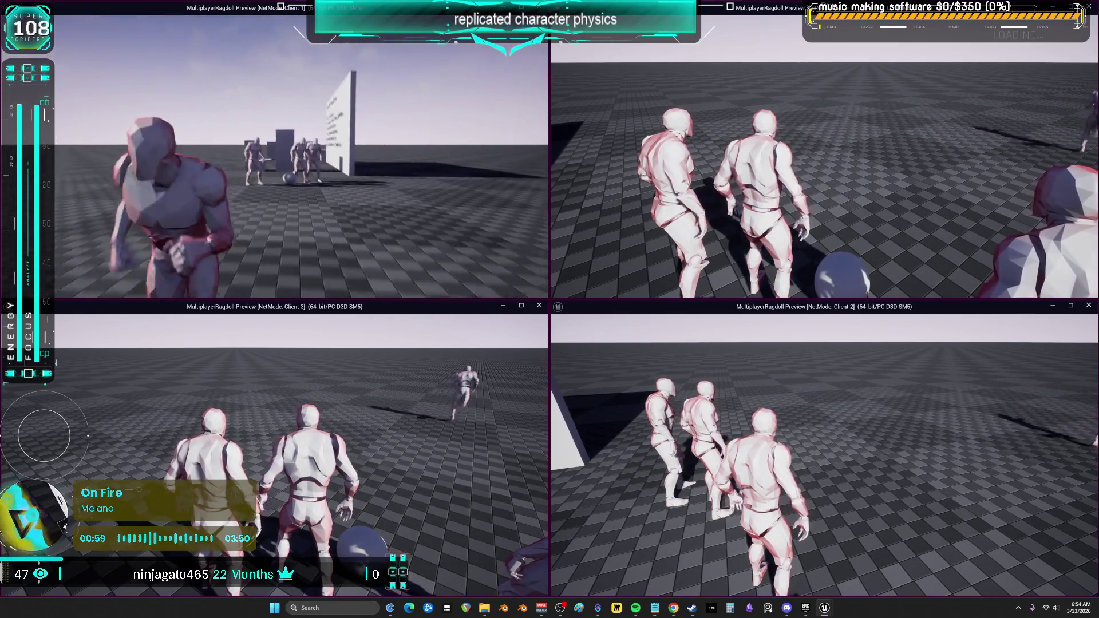
key("g")
key("z")
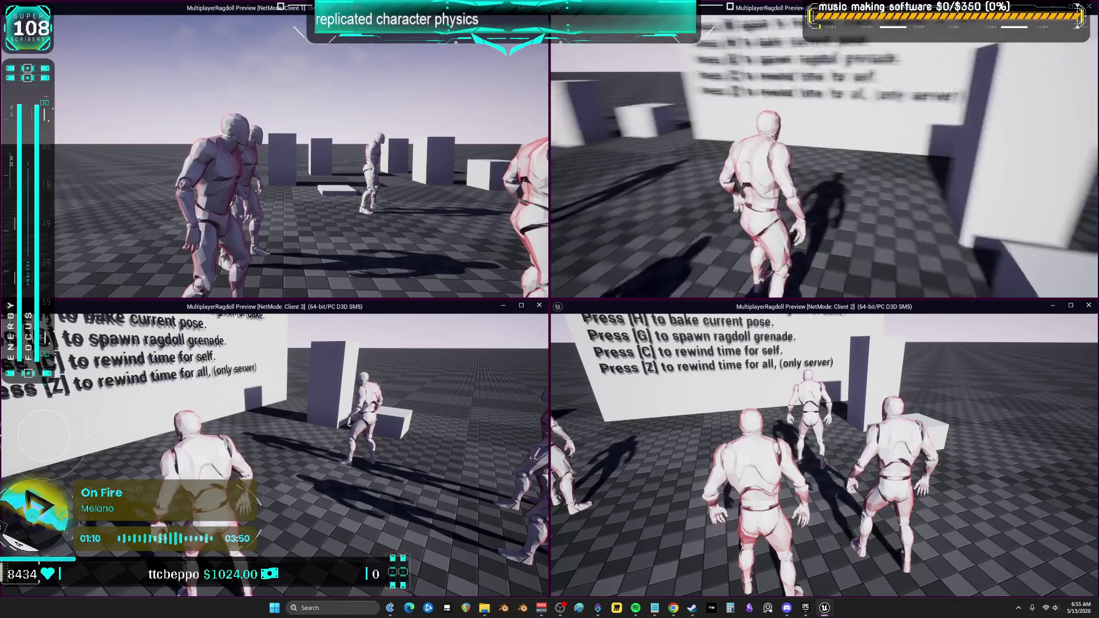
key("Escape")
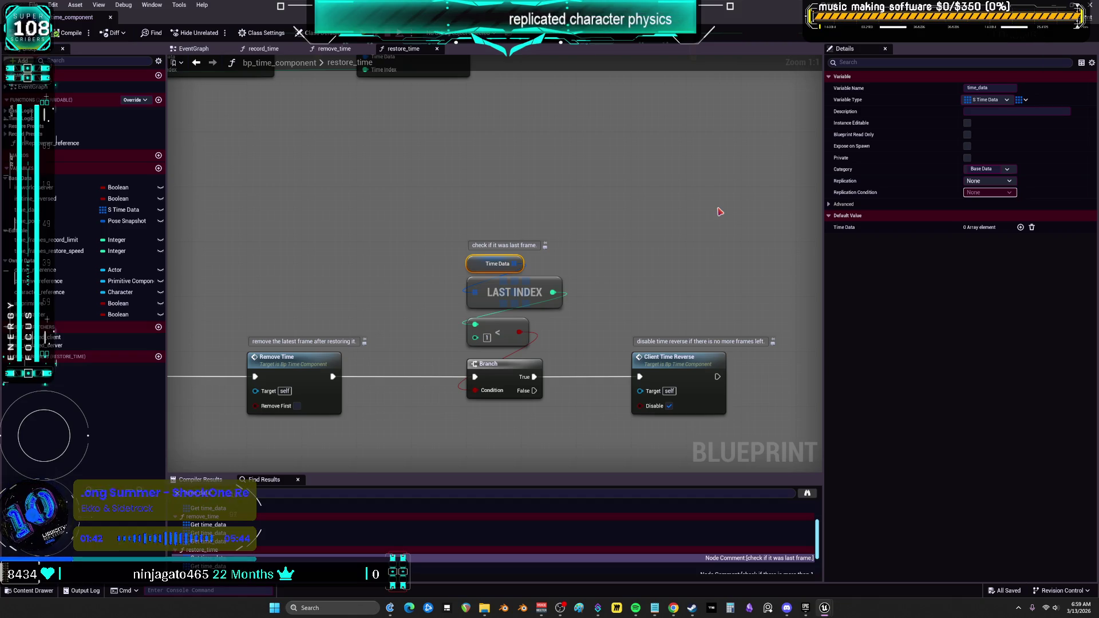
Zoom out and pan the restore_time graph to show the Sequence, Tick Restore and Multicast Tick nodes.
scroll(554, 237, "down", 3)
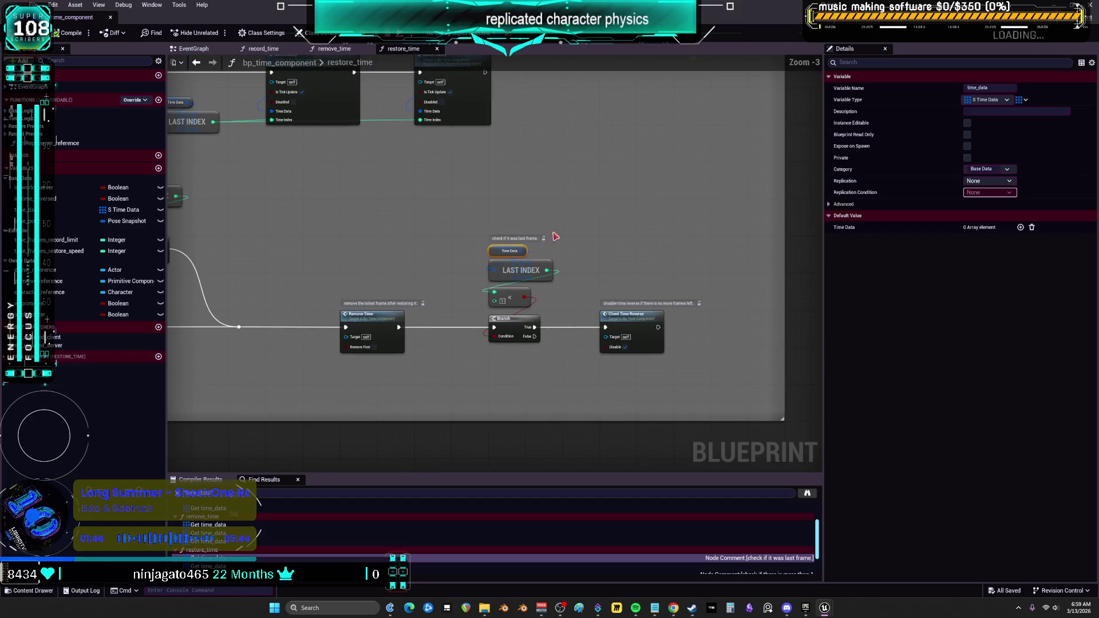
scroll(554, 236, "down", 4)
scroll(547, 229, "up", 6)
left_click_drag(545, 226, 412, 186)
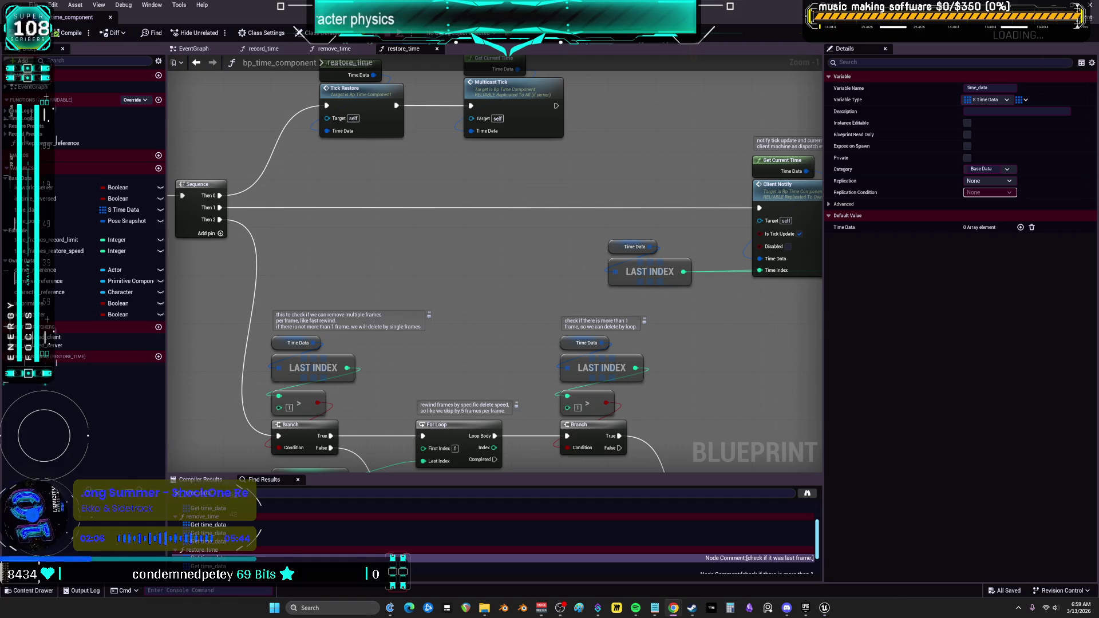
Switch to Epic Games Launcher, scroll through the Fab Library grid, and search for 'ragdoll'.
left_click(762, 532)
scroll(754, 522, "down", 15)
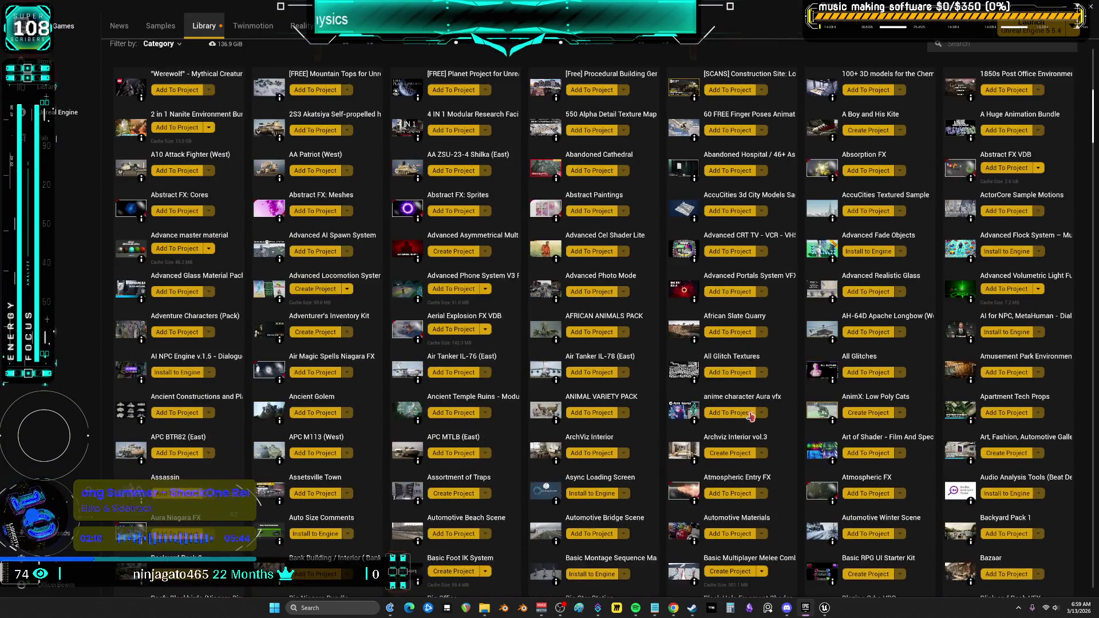
scroll(562, 216, "down", 10)
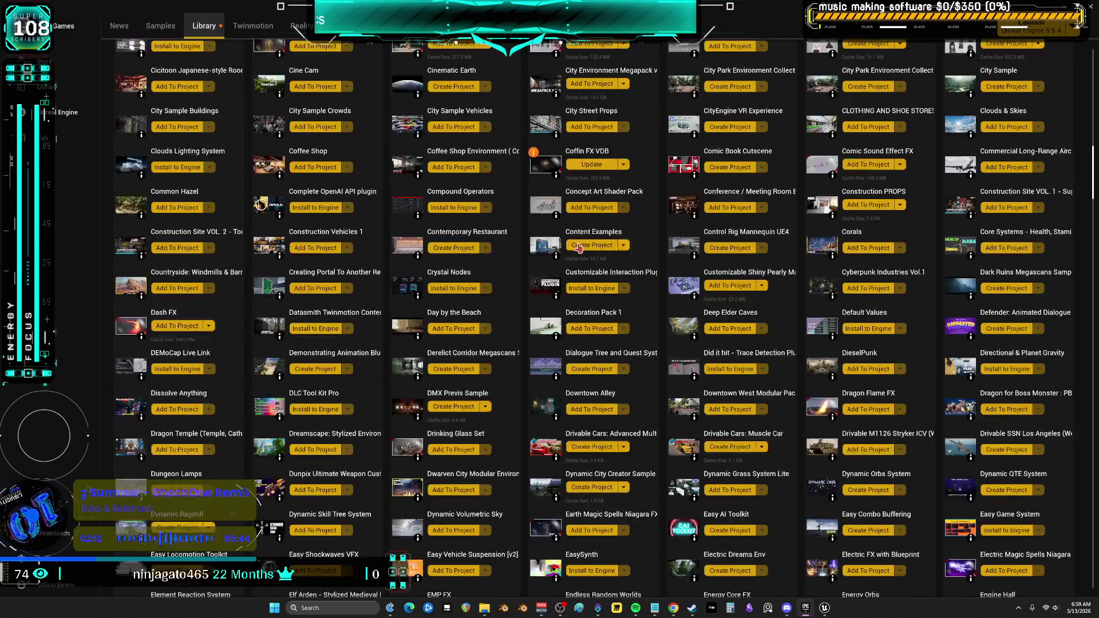
scroll(604, 258, "down", 15)
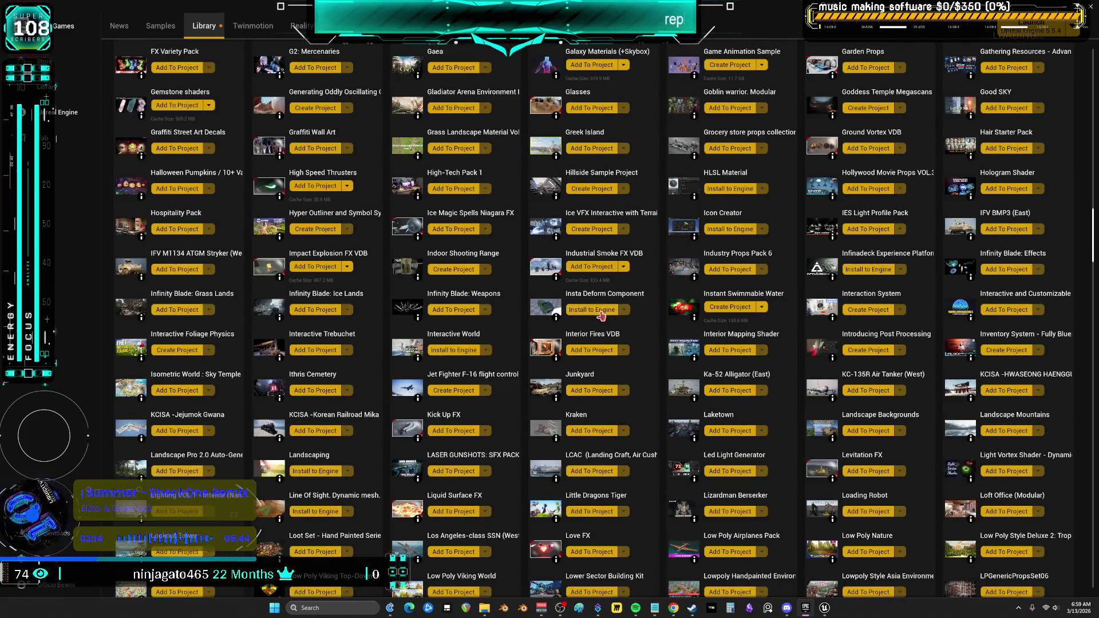
scroll(634, 326, "down", 5)
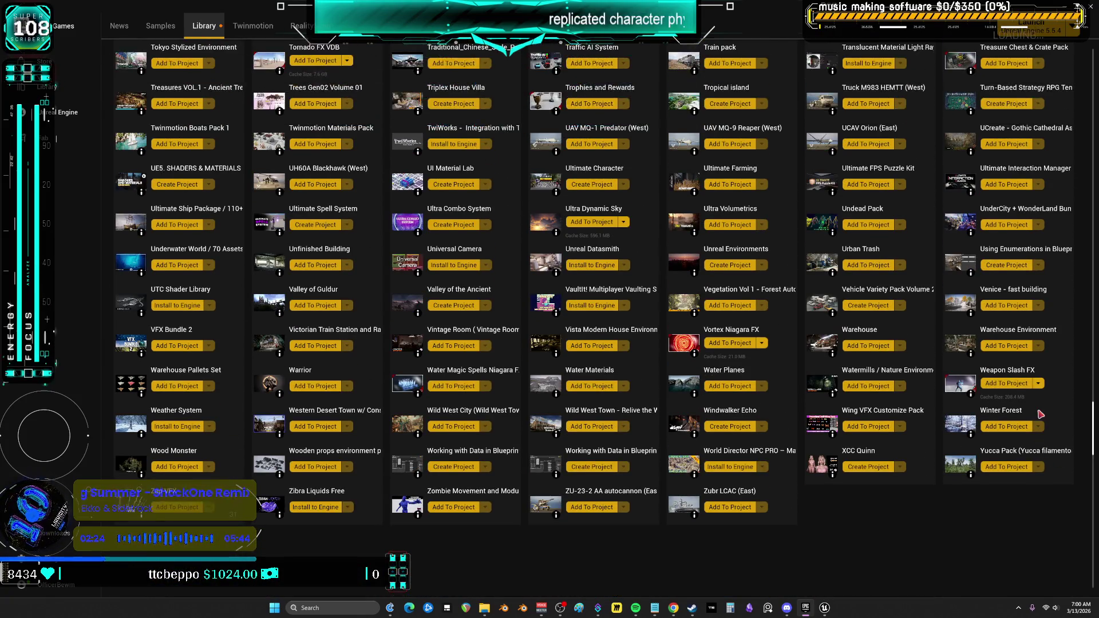
scroll(1029, 403, "up", 5)
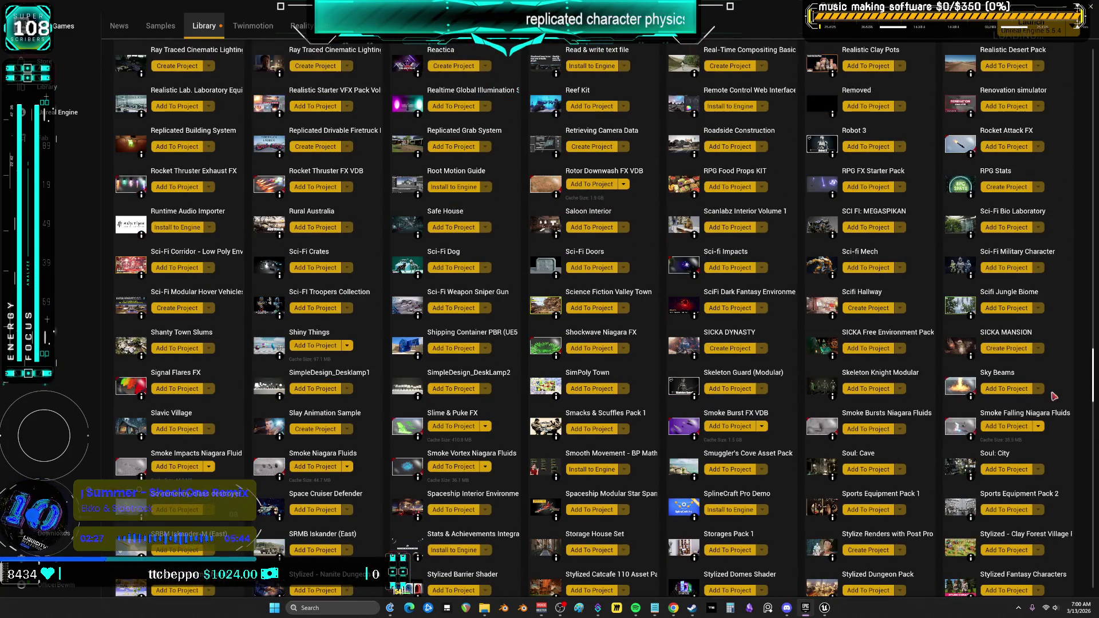
scroll(1094, 380, "up", 15)
scroll(983, 451, "down", 5)
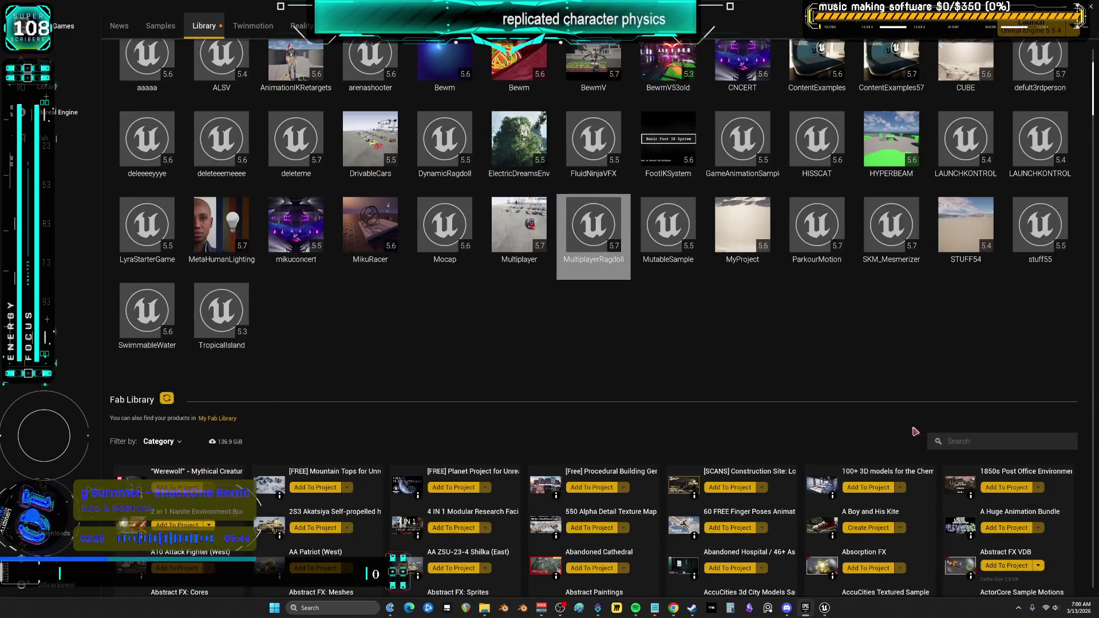
type("ragdoll")
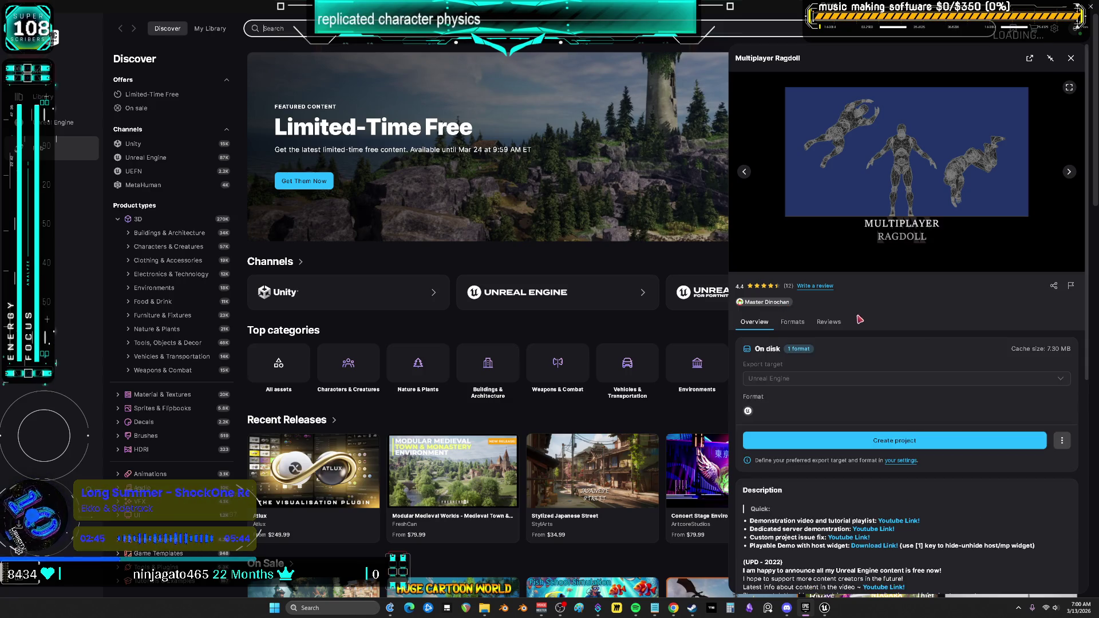
scroll(871, 379, "down", 5)
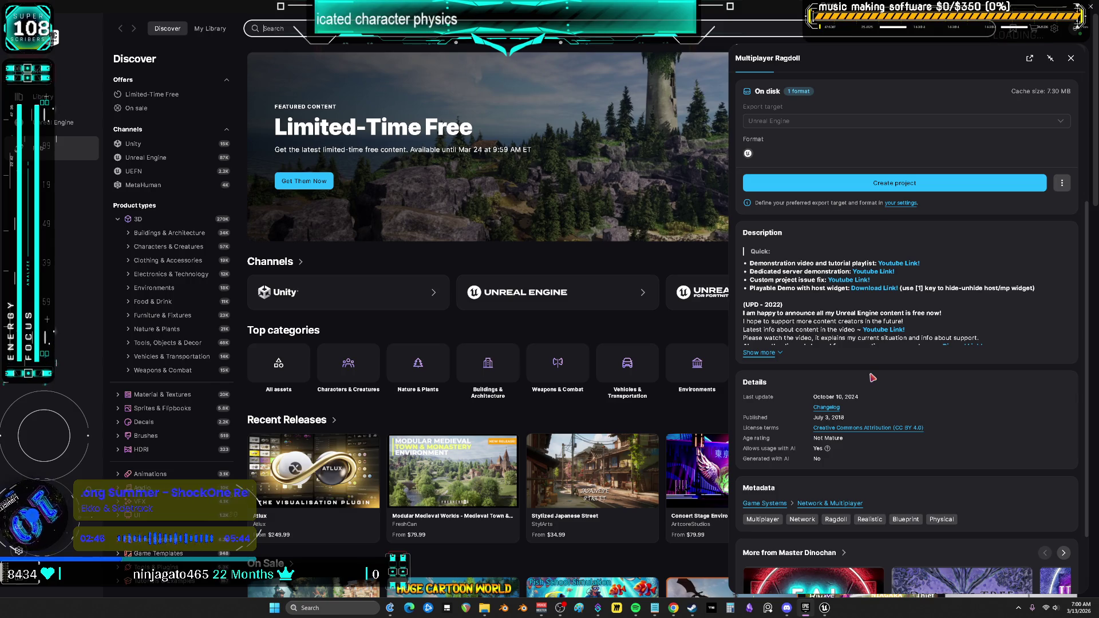
scroll(876, 372, "up", 5)
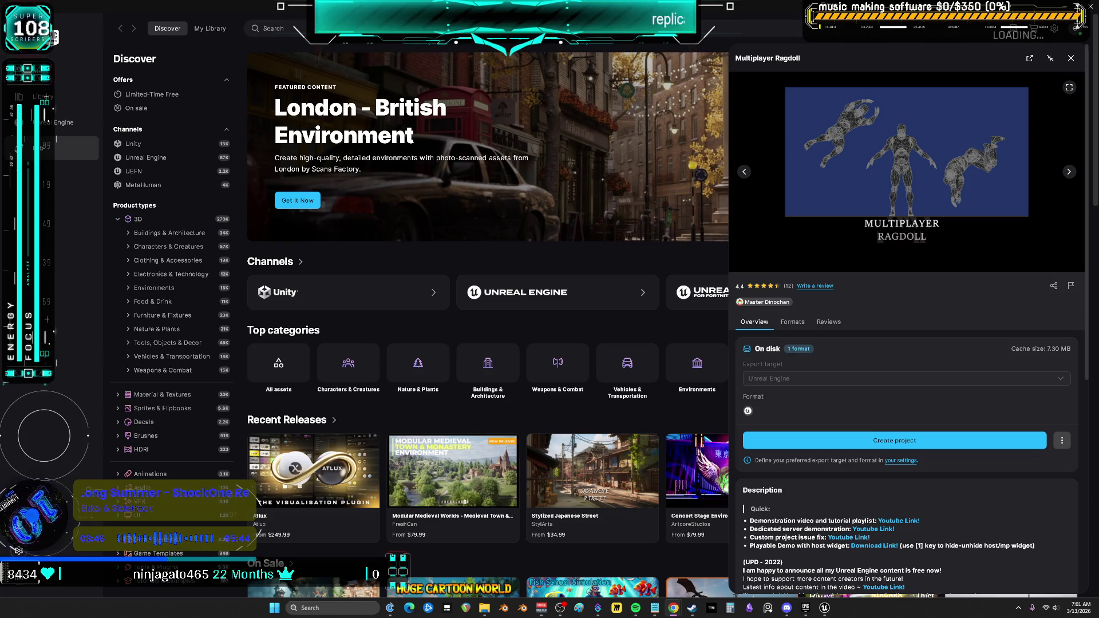
scroll(914, 369, "down", 5)
scroll(853, 458, "up", 6)
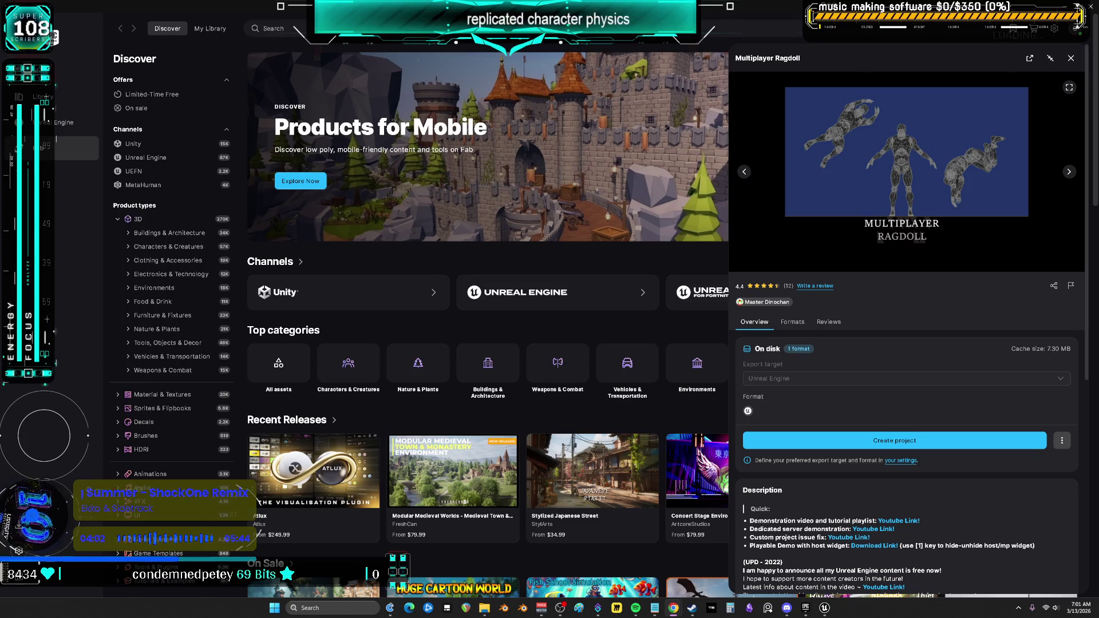
key("alt+Tab")
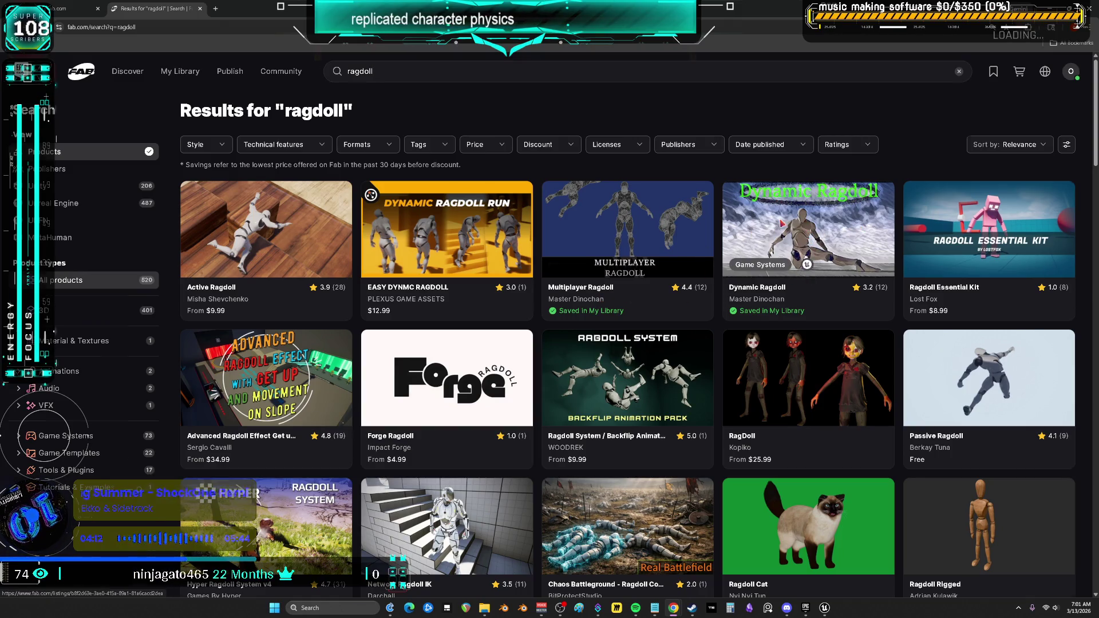
Open the Dynamic Ragdoll product page and expand its full description.
left_click(782, 224)
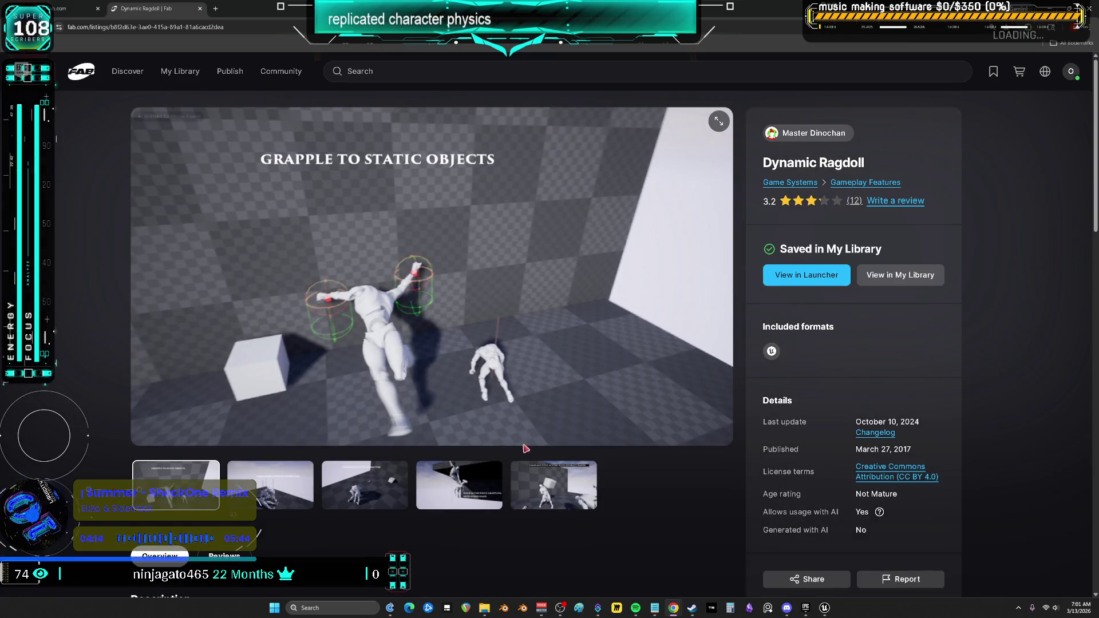
scroll(543, 442, "down", 5)
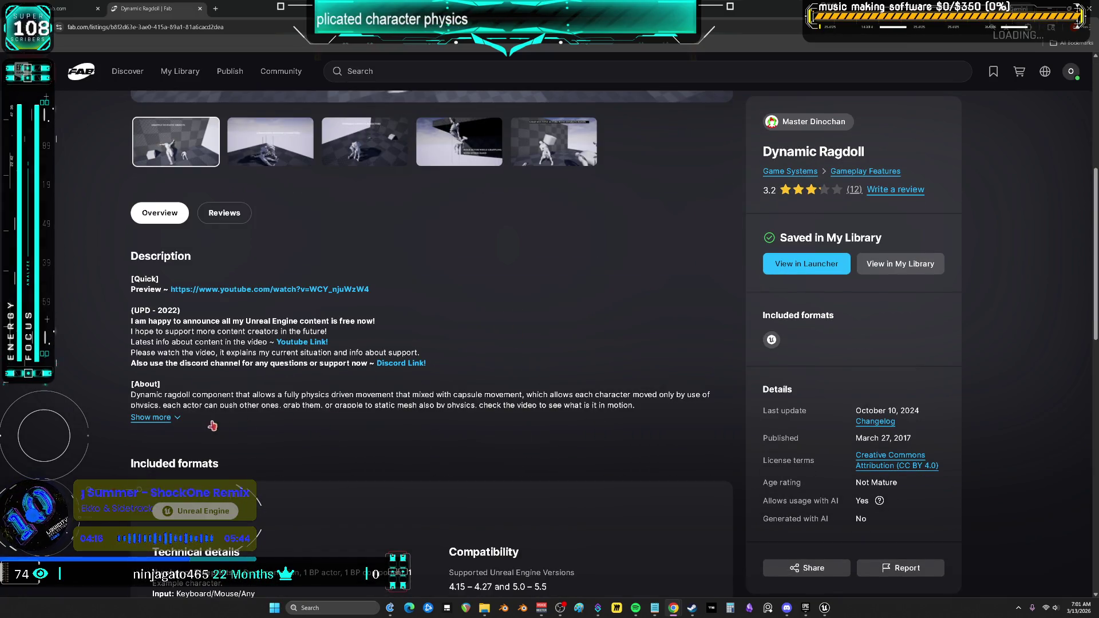
left_click(151, 418)
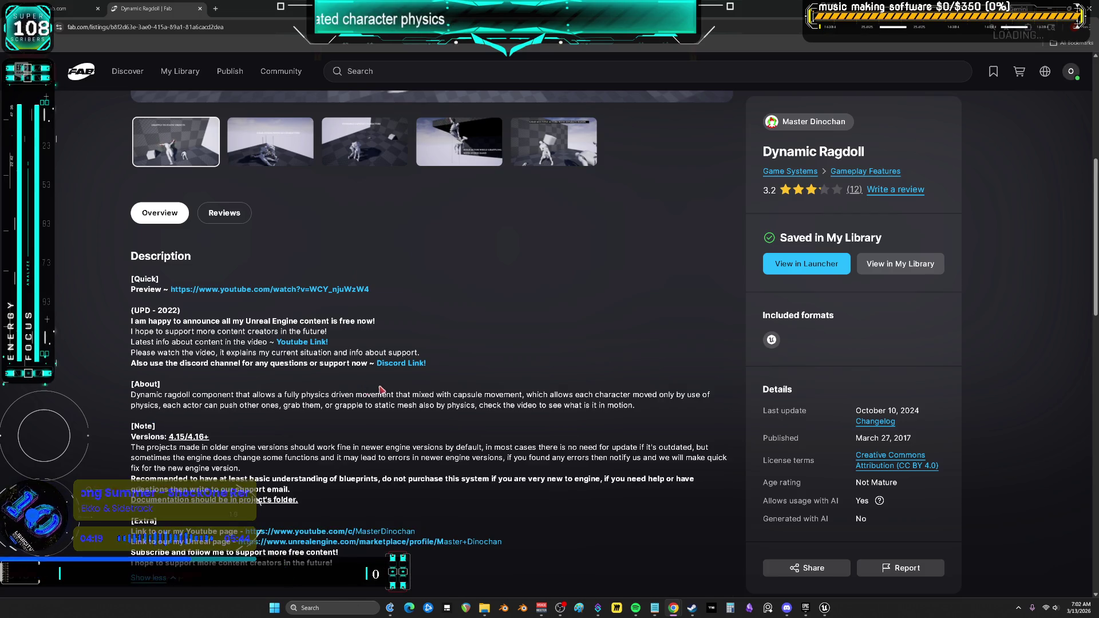
Read through the Dynamic Ragdoll description, close its page, and return to the library search bar.
scroll(379, 387, "down", 6)
scroll(376, 377, "up", 6)
scroll(378, 378, "up", 6)
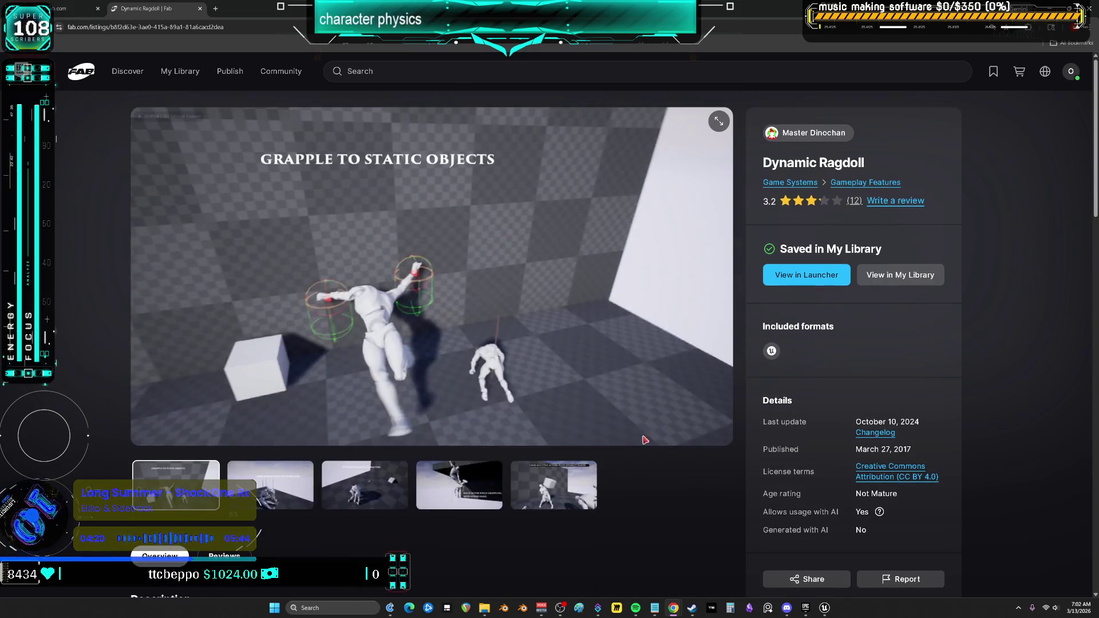
scroll(394, 403, "down", 3)
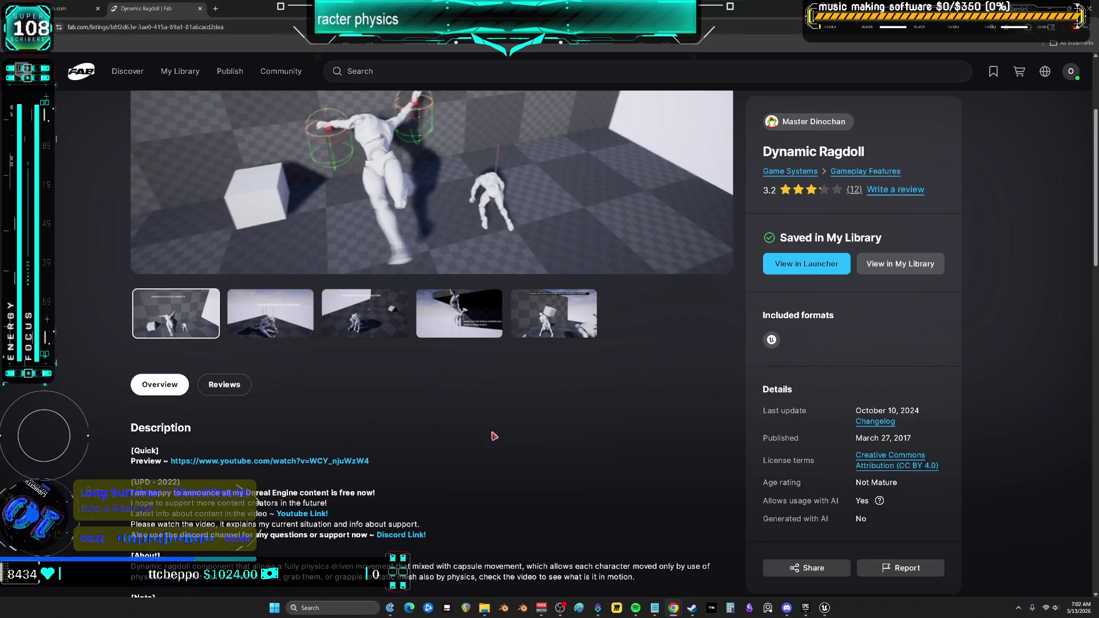
scroll(480, 425, "up", 3)
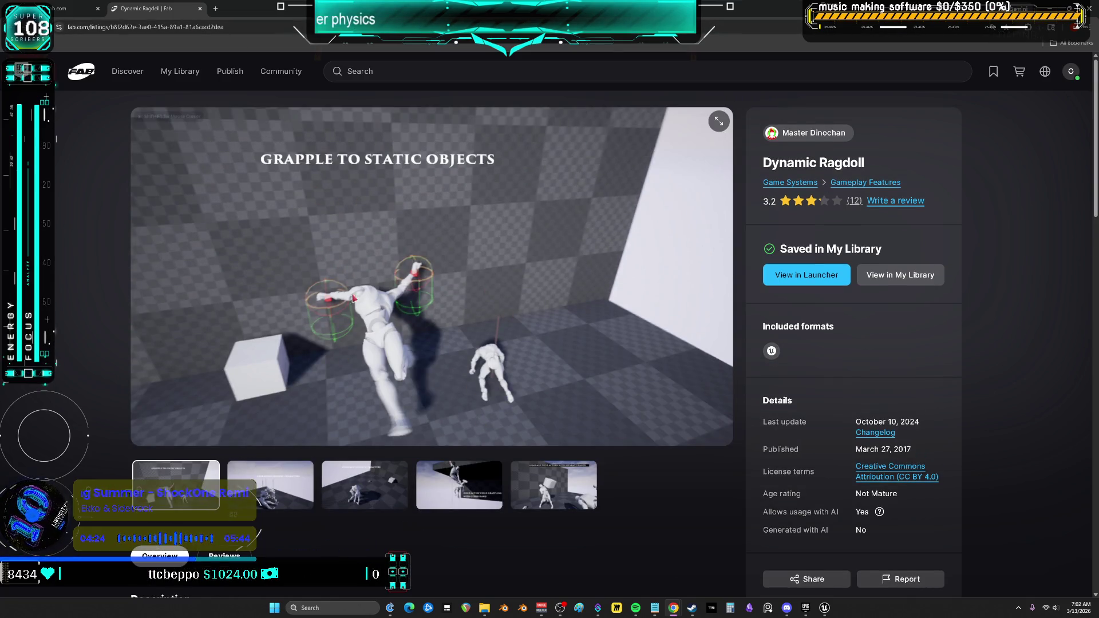
left_click(200, 8)
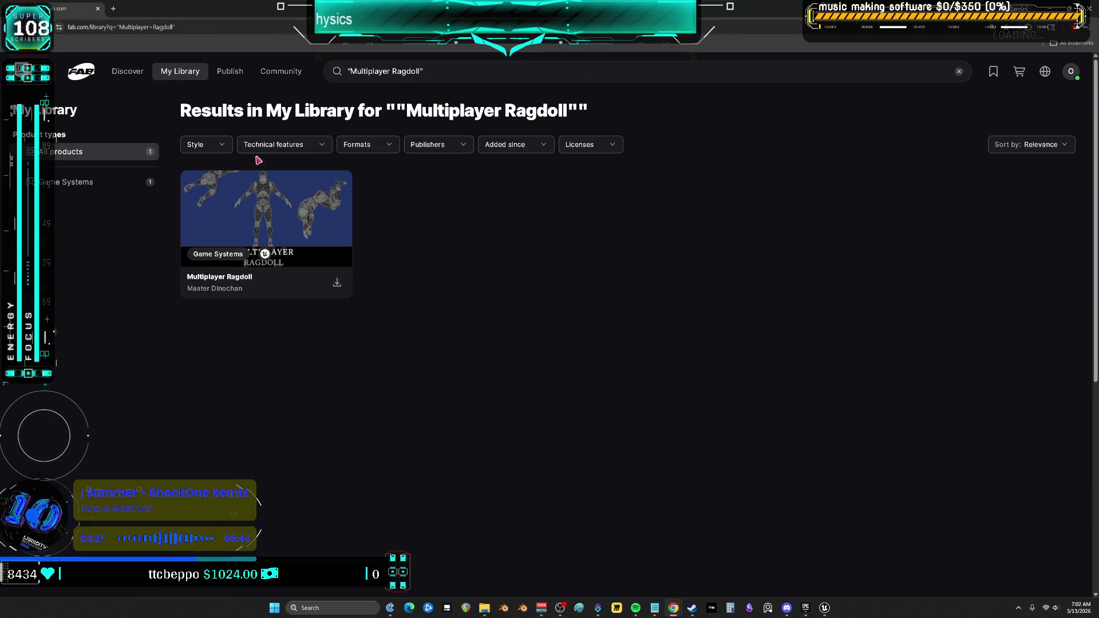
left_click(436, 70)
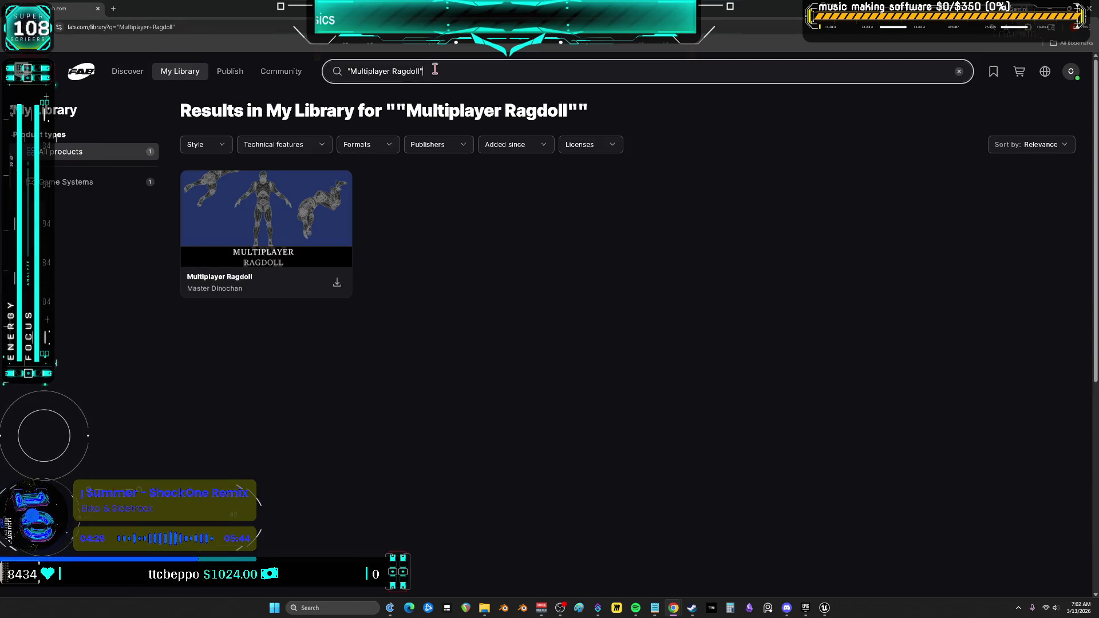
Clear the quoted search query and search all of Fab for Ragdoll from the home page.
key("BackSpace")
left_click(351, 71)
key("BackSpace")
triple_click(438, 71)
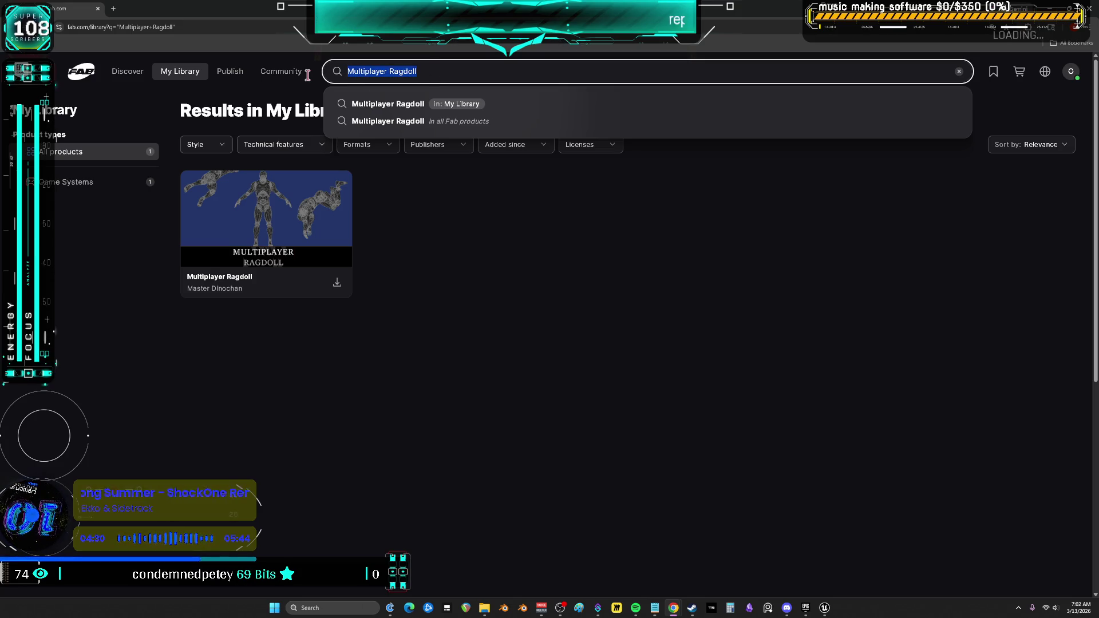
left_click(455, 71)
key("ctrl+BackSpace")
left_click(87, 71)
type("Ragdoll")
key("Return")
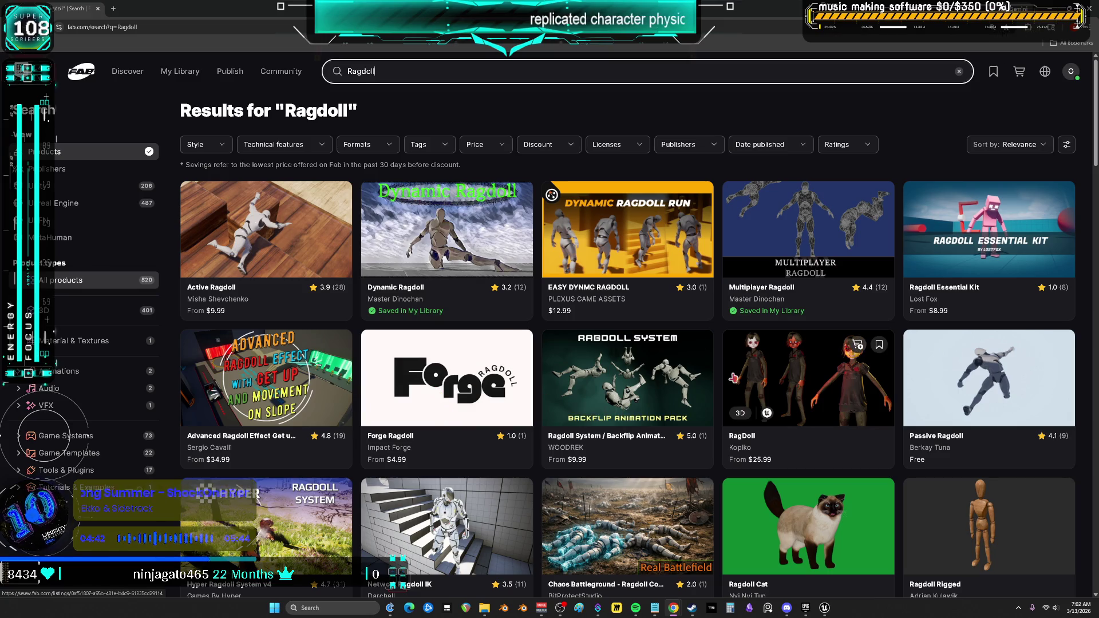
Scroll through the Ragdoll results past Passive Ragdoll and open the Ragdoll Cat product.
right_click(938, 352)
key("Escape")
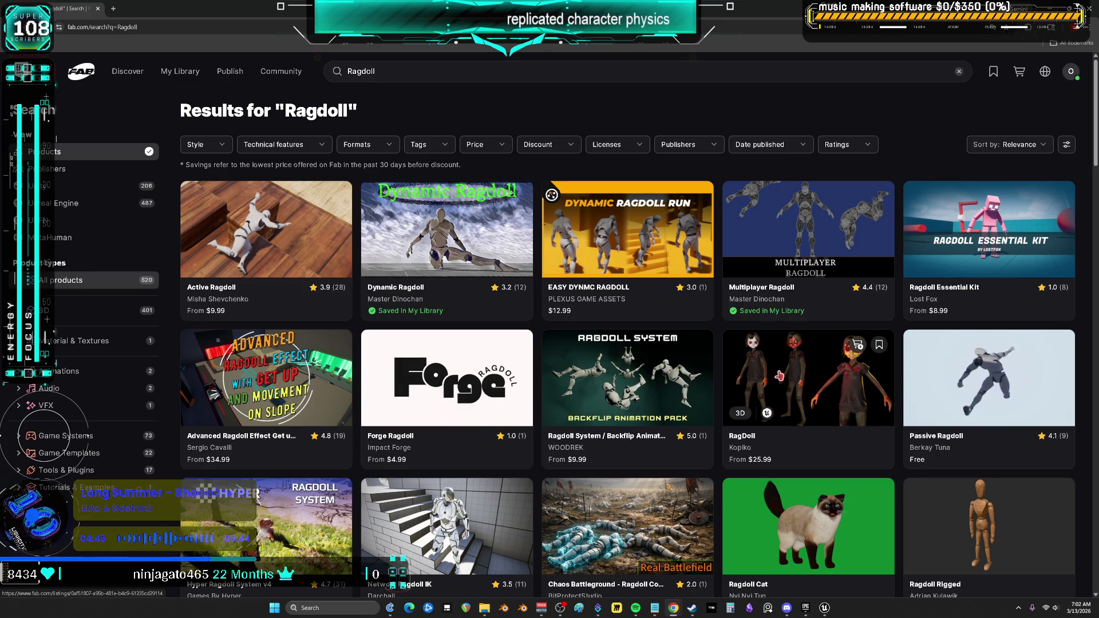
scroll(893, 384, "down", 3)
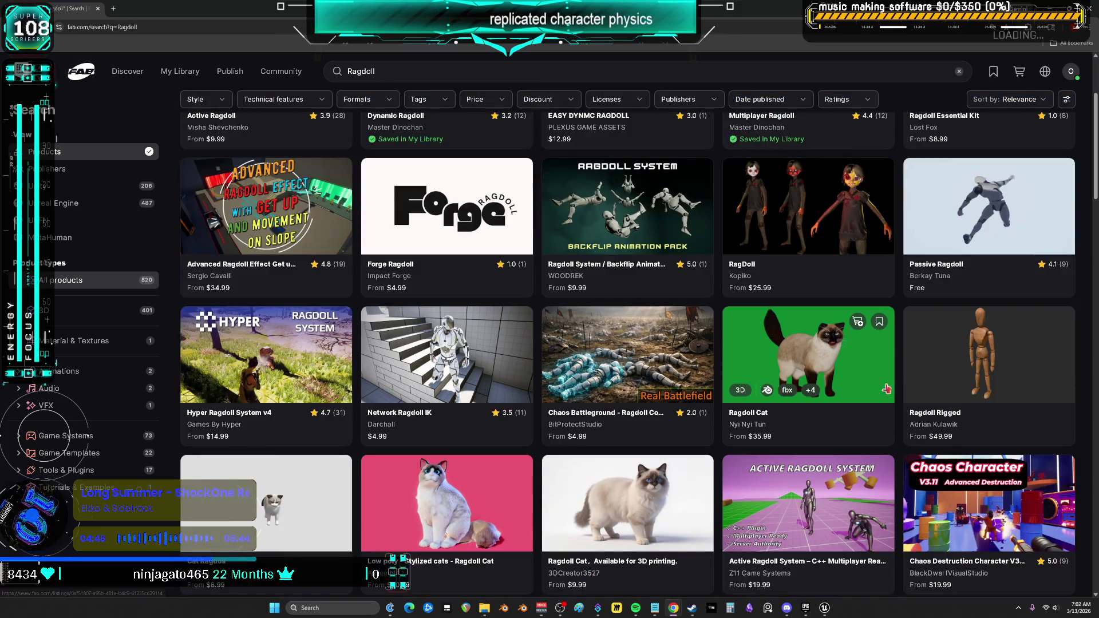
left_click(825, 352)
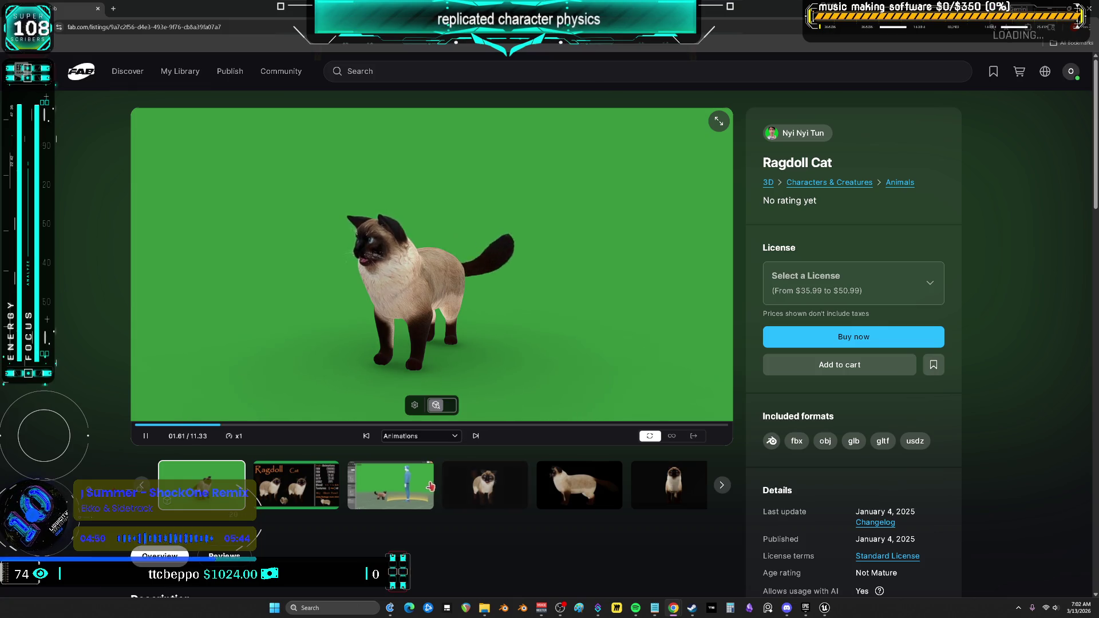
Browse the Ragdoll Cat gallery images, ending on the front-facing cat, then return to results.
left_click(483, 485)
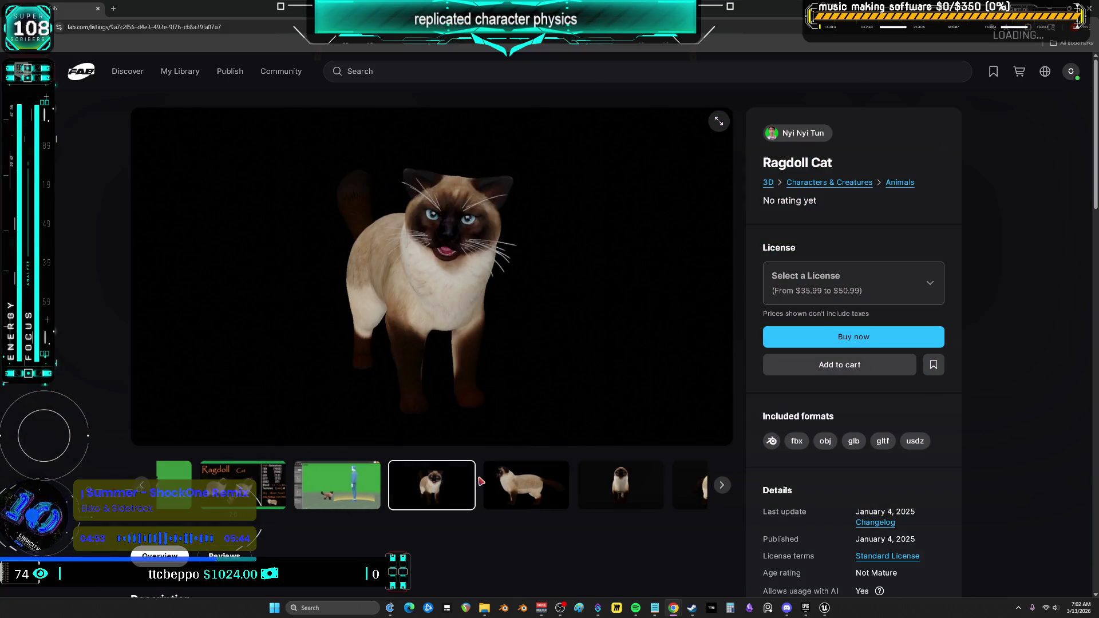
left_click(557, 489)
left_click(608, 490)
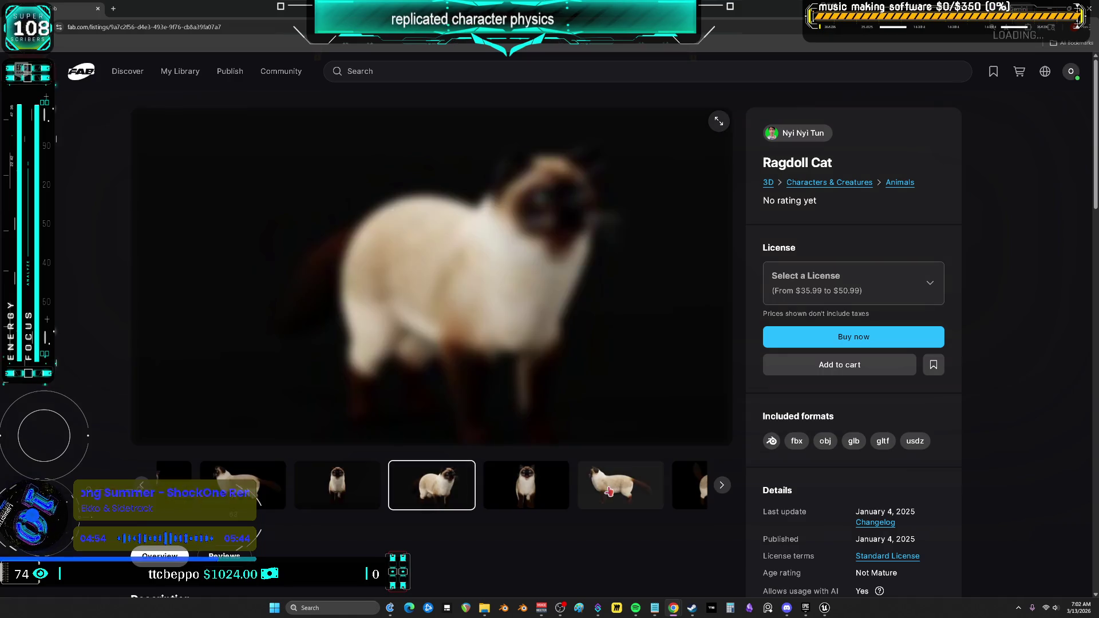
left_click(675, 491)
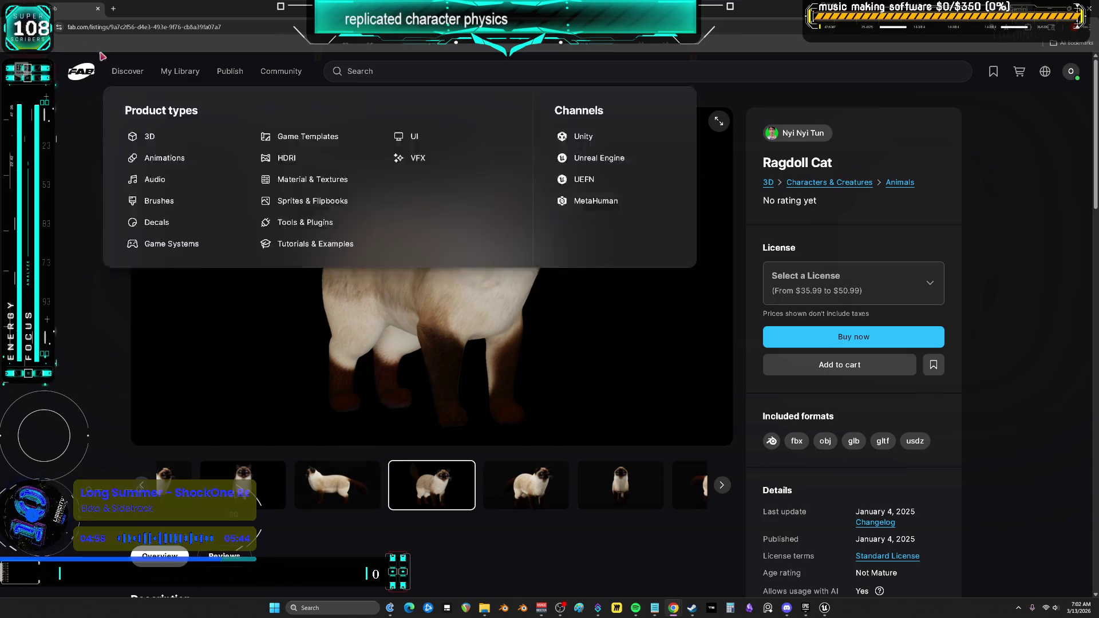
key("alt+Left")
View the Network Ragdoll IK gallery (FootIK stairs, wall leap, falling and ascent), then go back.
scroll(587, 373, "down", 3)
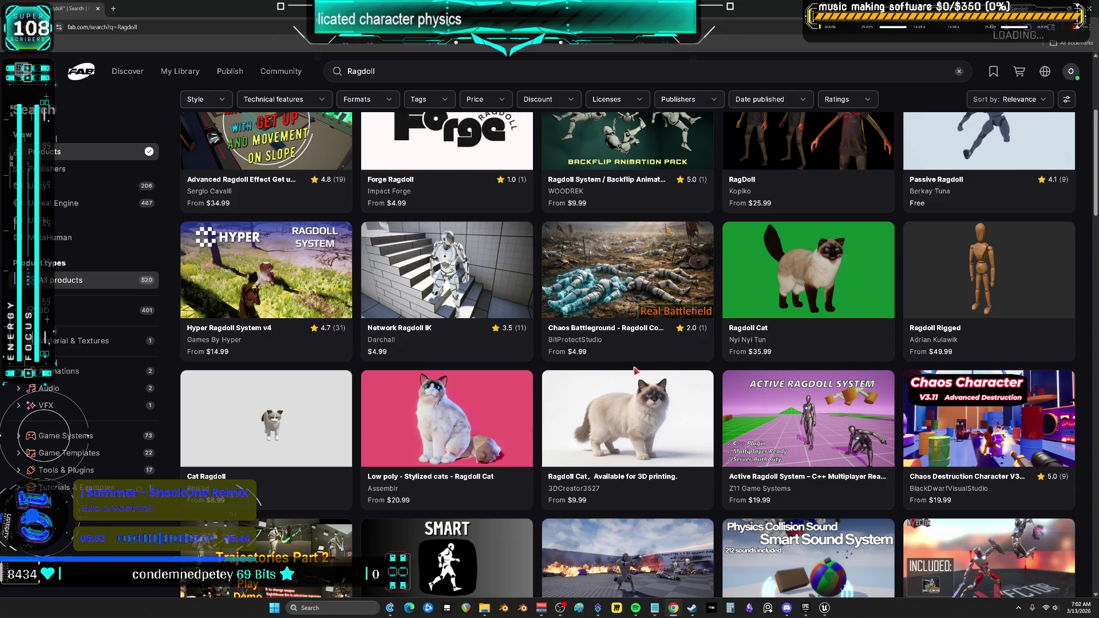
left_click(432, 275)
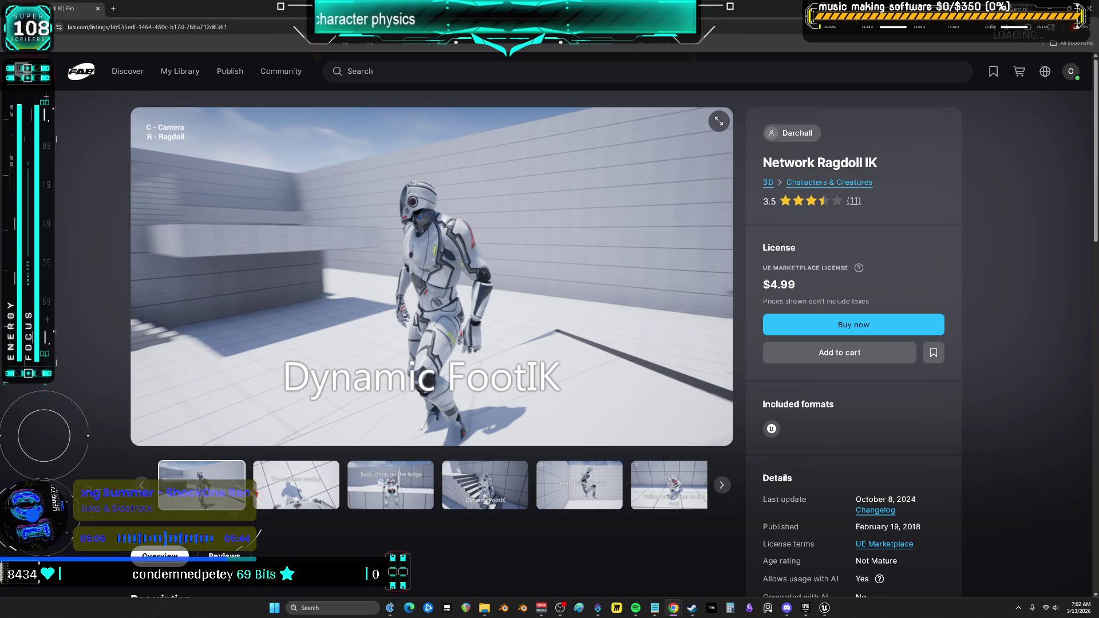
left_click(292, 487)
left_click(366, 481)
left_click(477, 485)
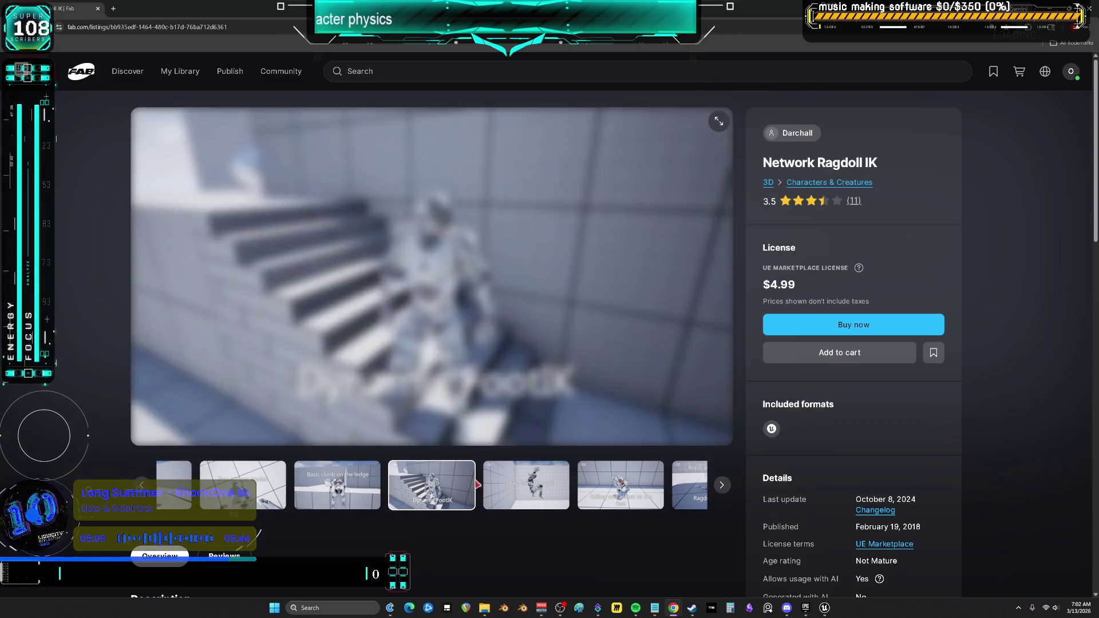
left_click(530, 486)
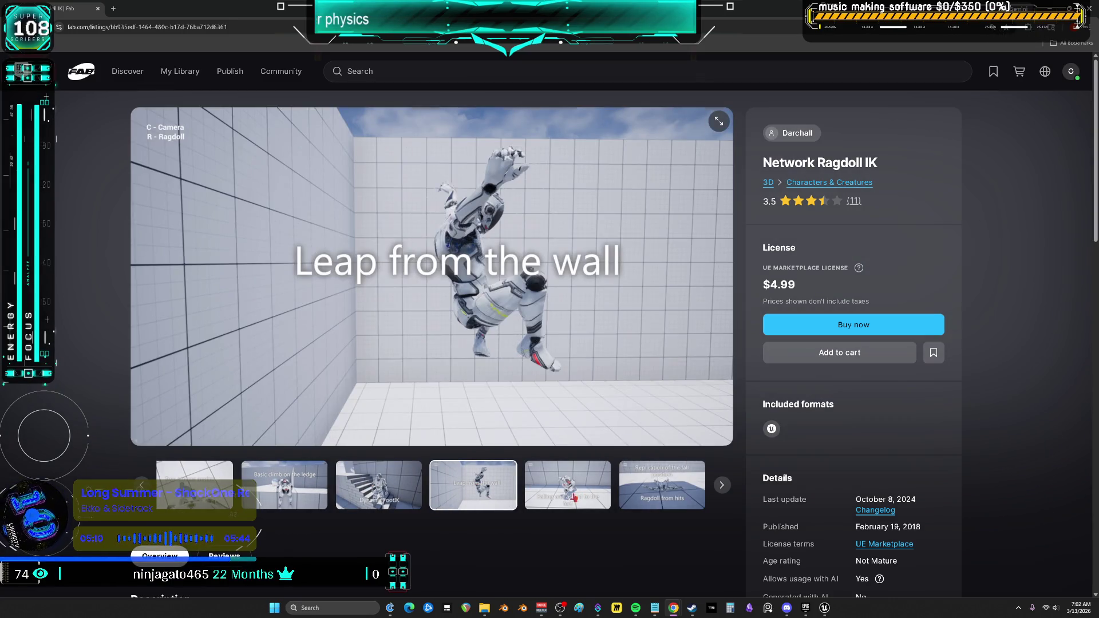
left_click(575, 498)
scroll(573, 492, "down", 5)
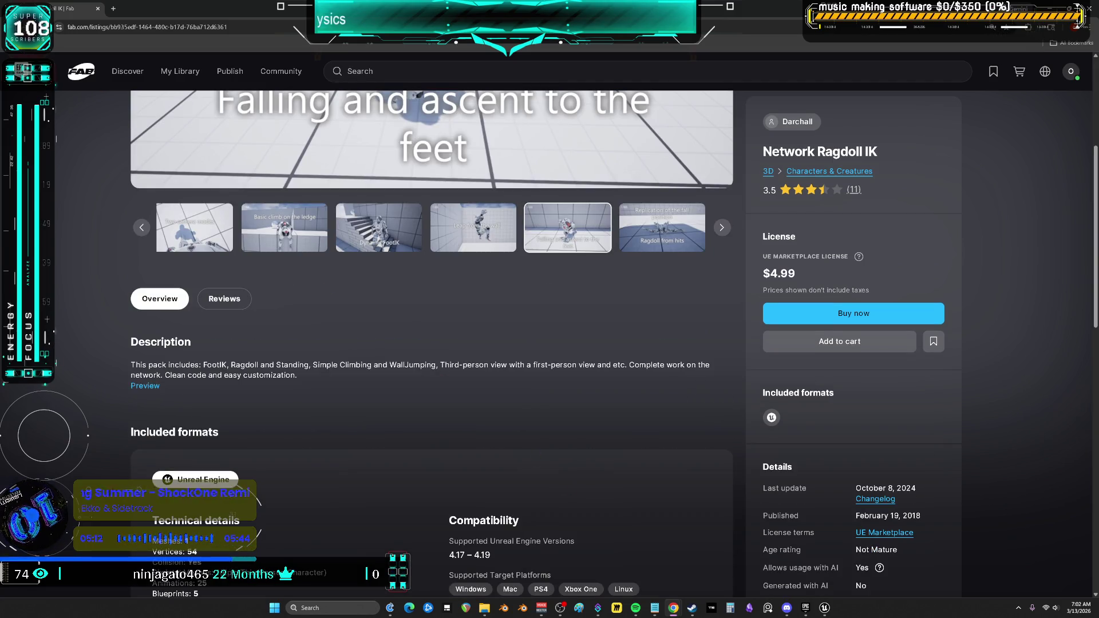
key("alt+Left")
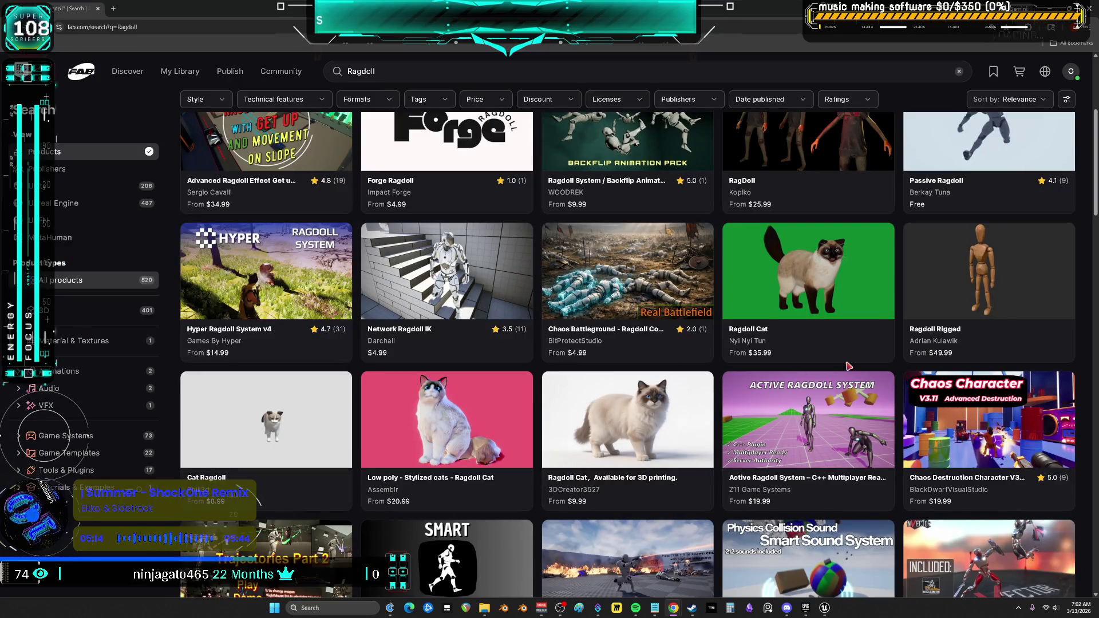
scroll(848, 365, "down", 3)
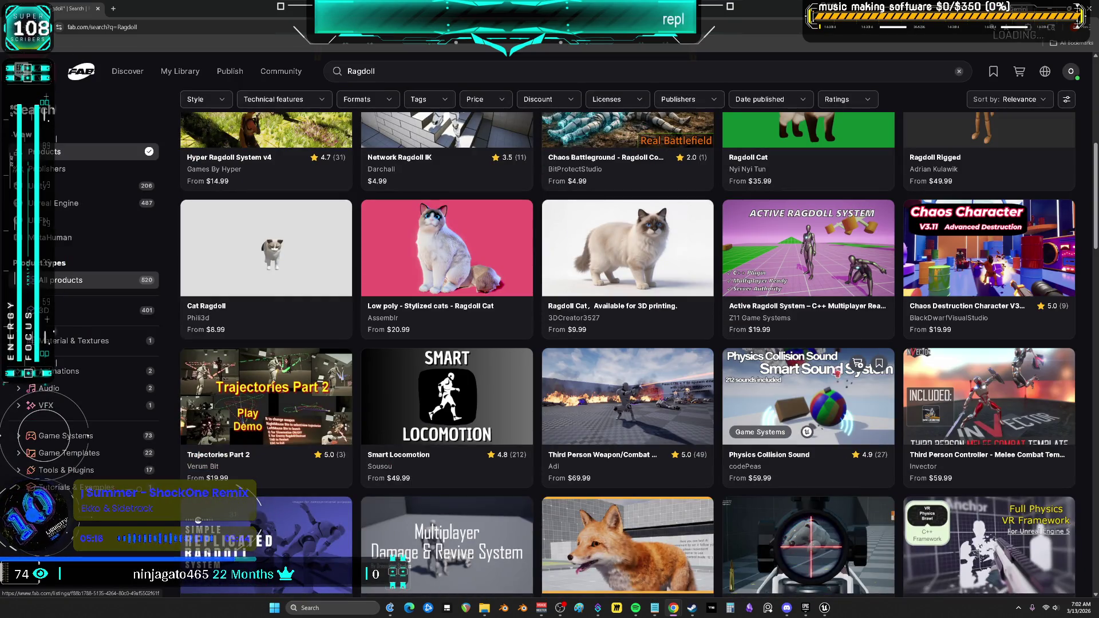
scroll(383, 396, "down", 4)
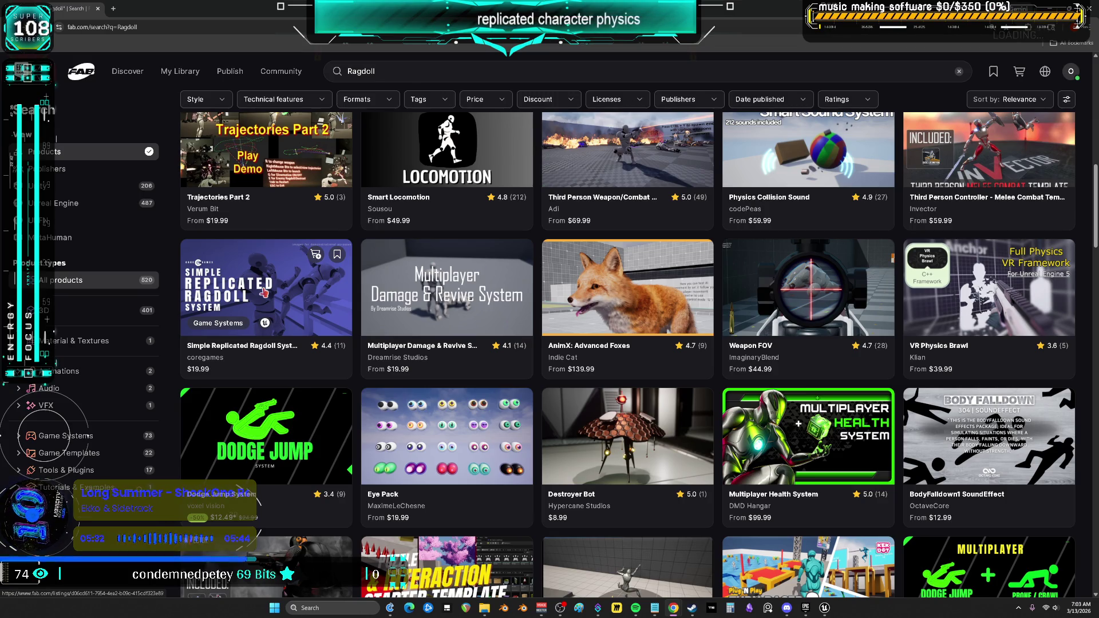
scroll(264, 293, "down", 5)
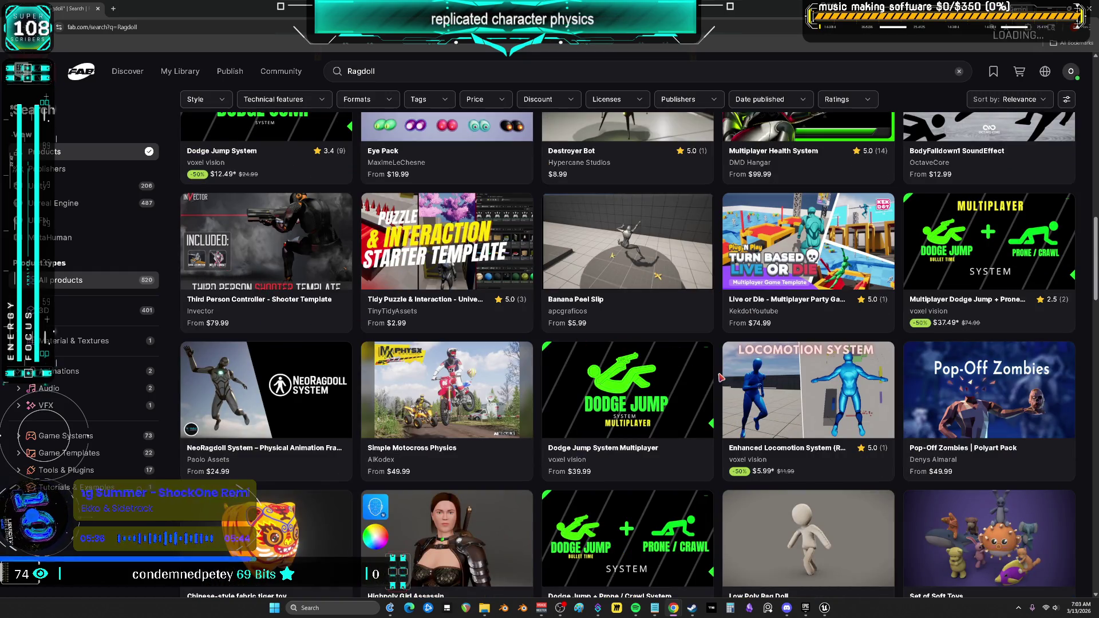
scroll(698, 361, "down", 3)
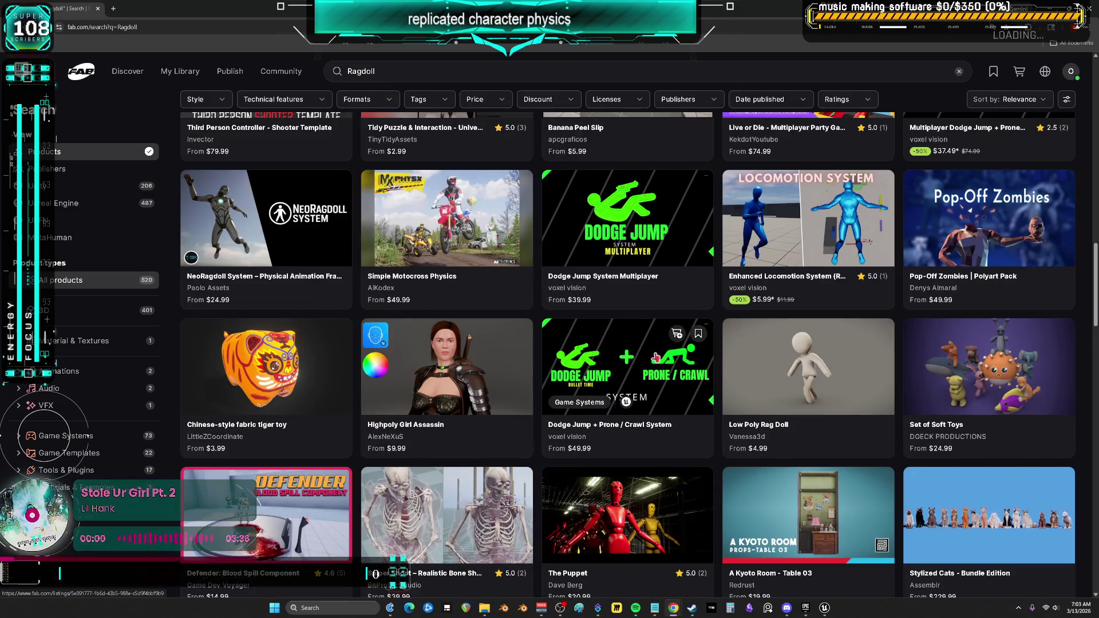
scroll(653, 356, "down", 4)
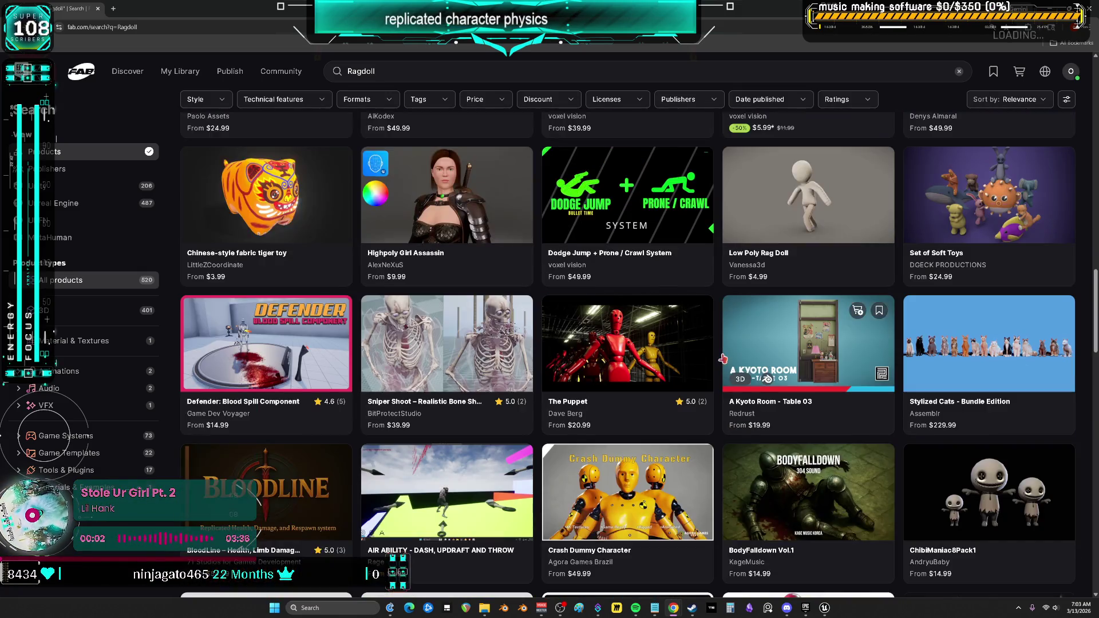
scroll(722, 360, "down", 3)
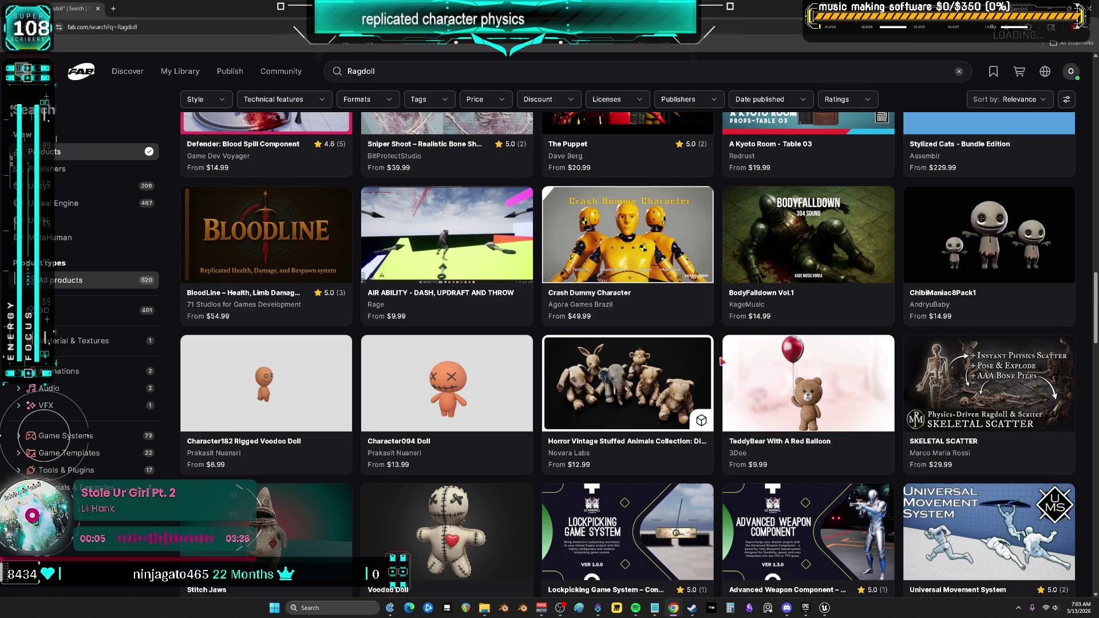
scroll(723, 360, "down", 10)
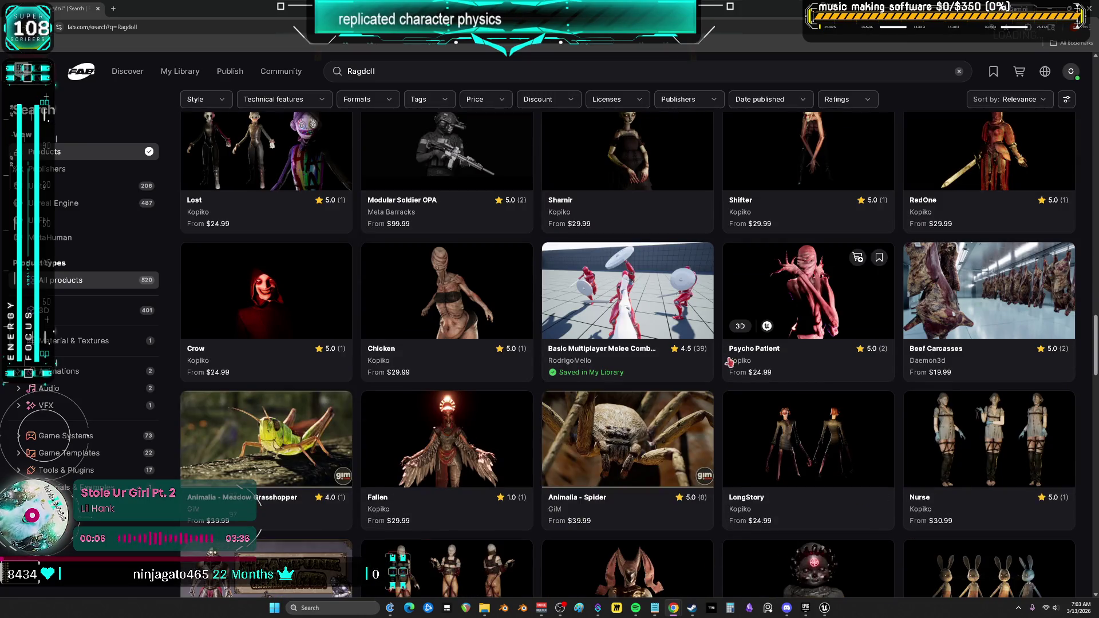
scroll(721, 364, "down", 10)
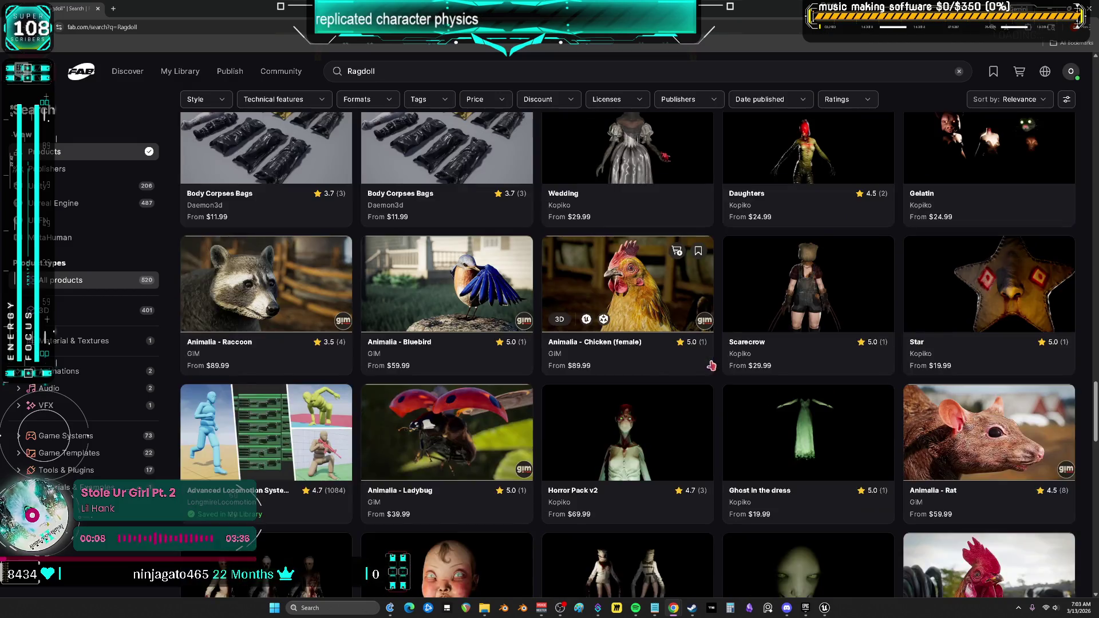
scroll(711, 365, "down", 11)
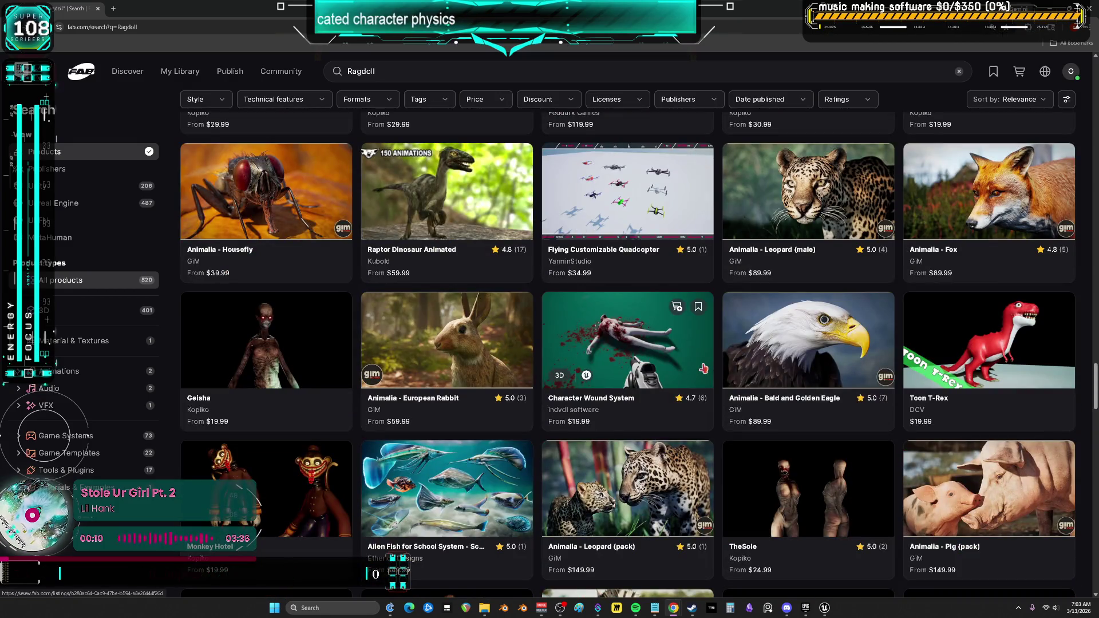
scroll(703, 368, "down", 10)
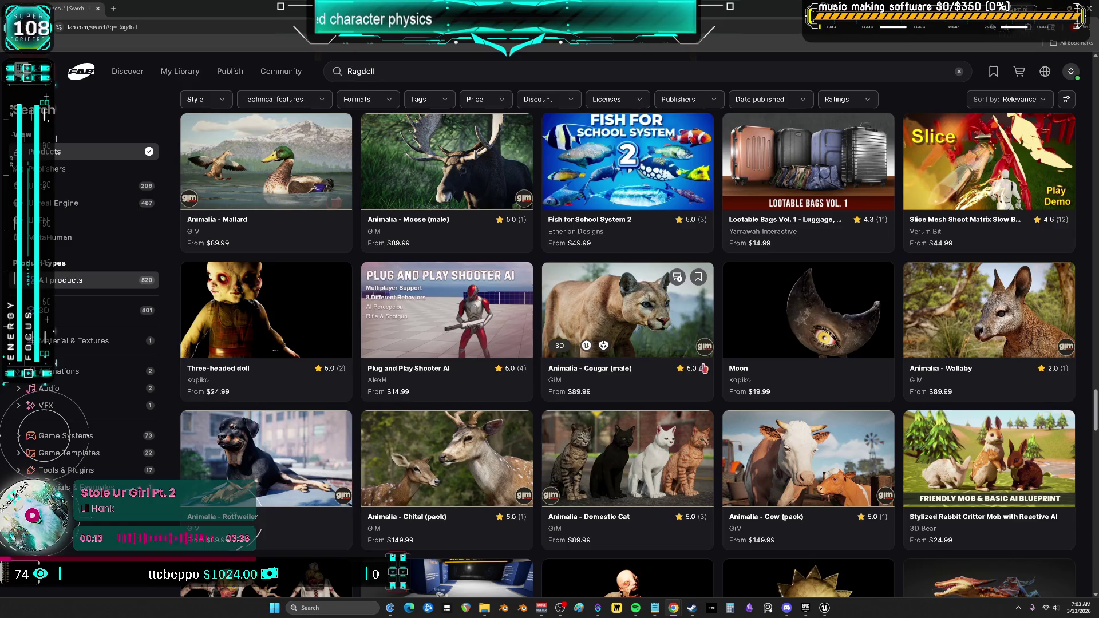
scroll(702, 368, "down", 15)
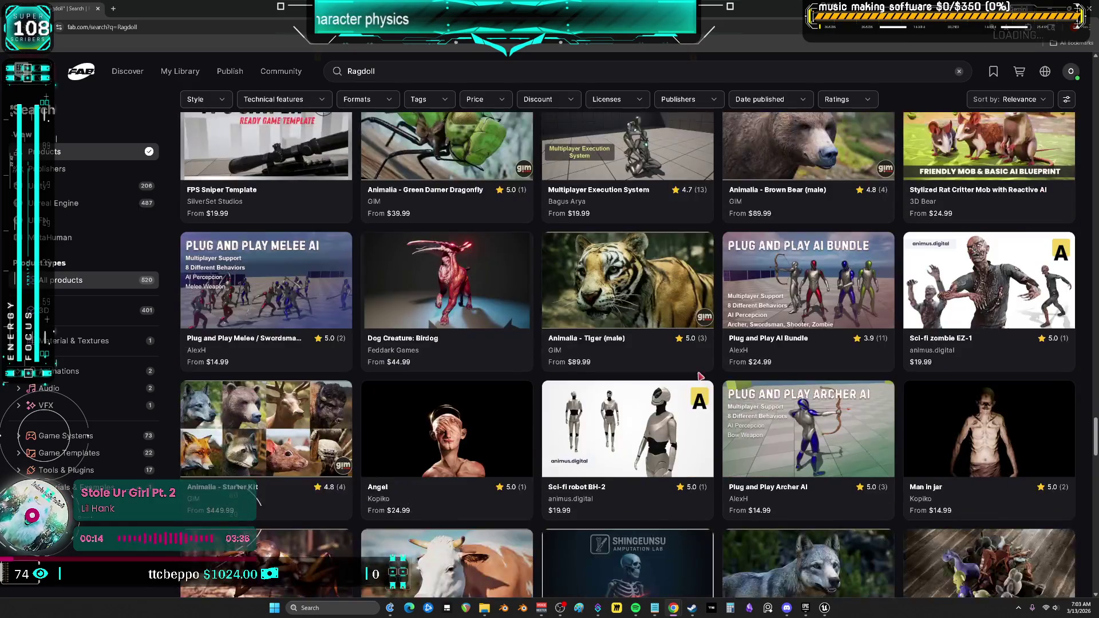
scroll(701, 375, "down", 9)
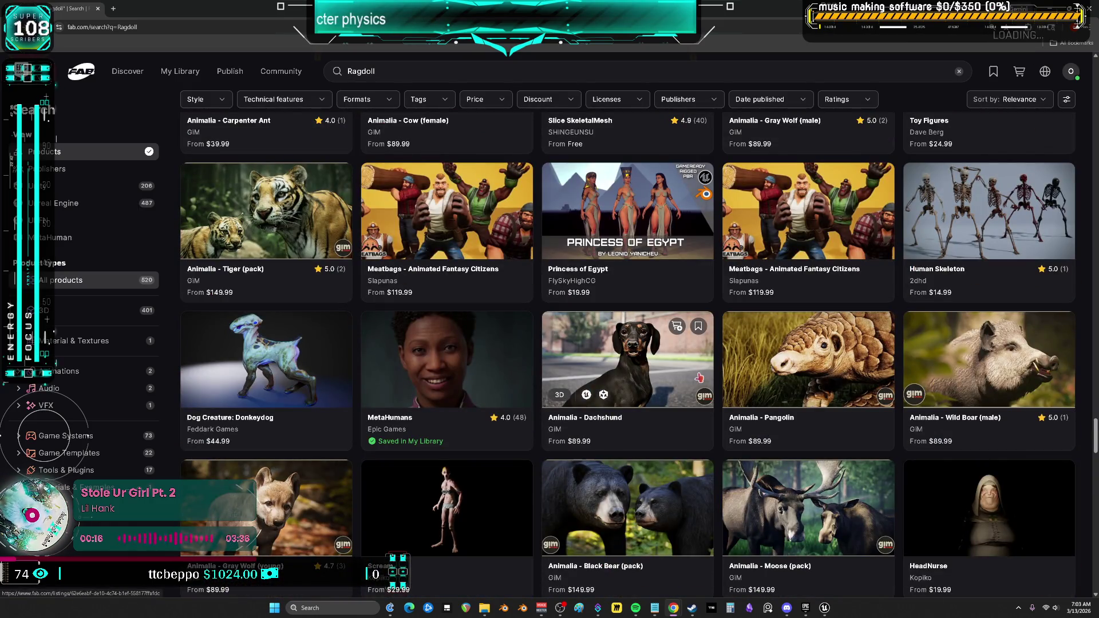
scroll(699, 377, "down", 10)
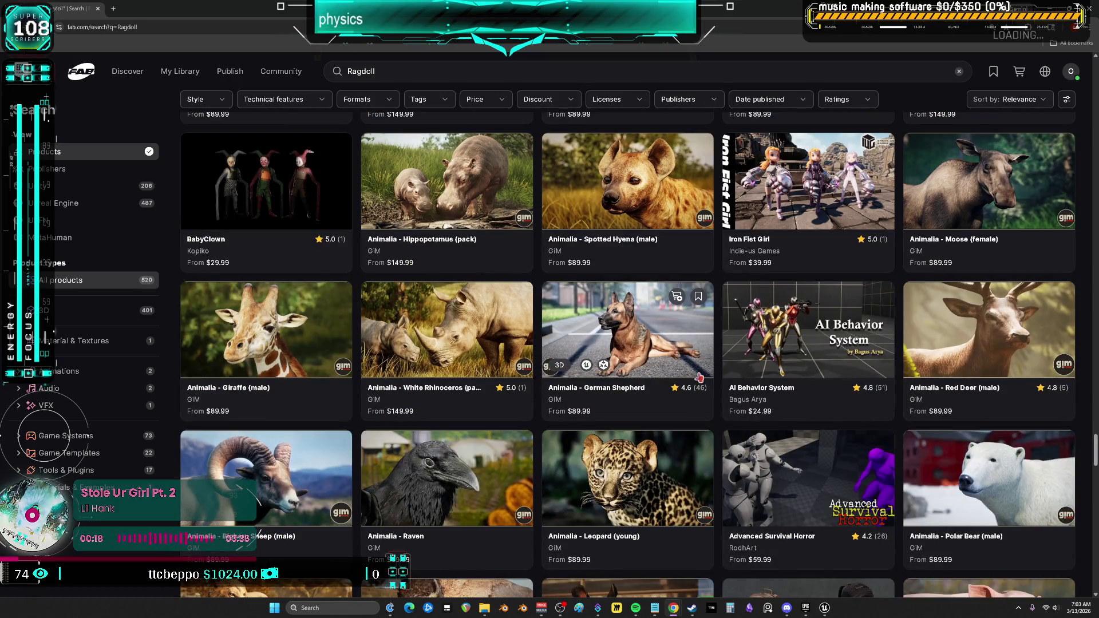
scroll(700, 377, "down", 8)
right_click(699, 375)
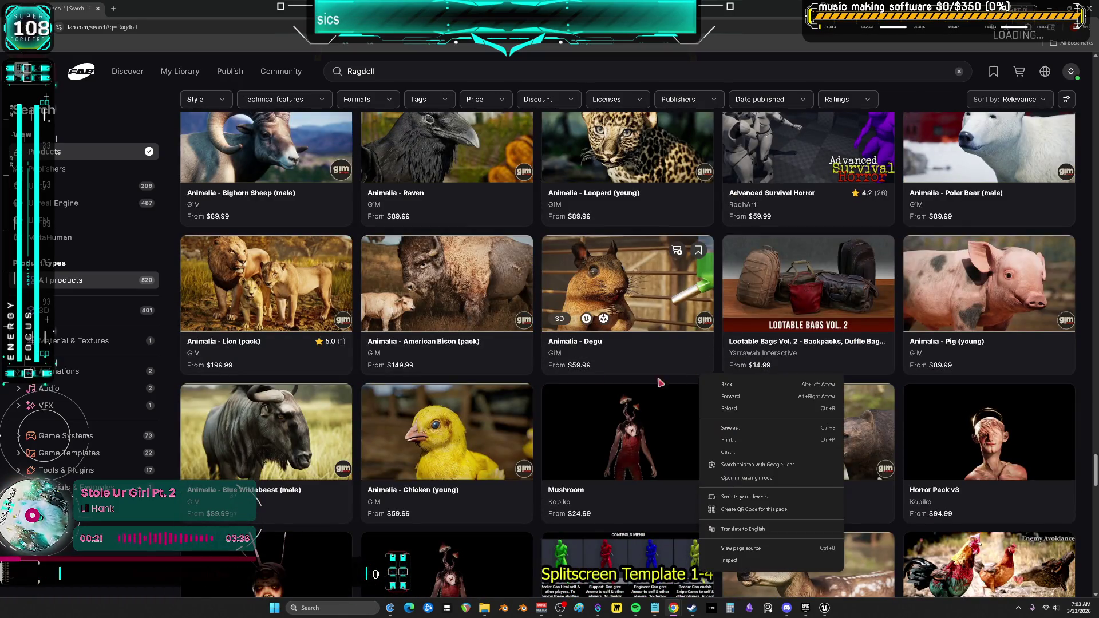
key("Escape")
scroll(663, 342, "down", 4)
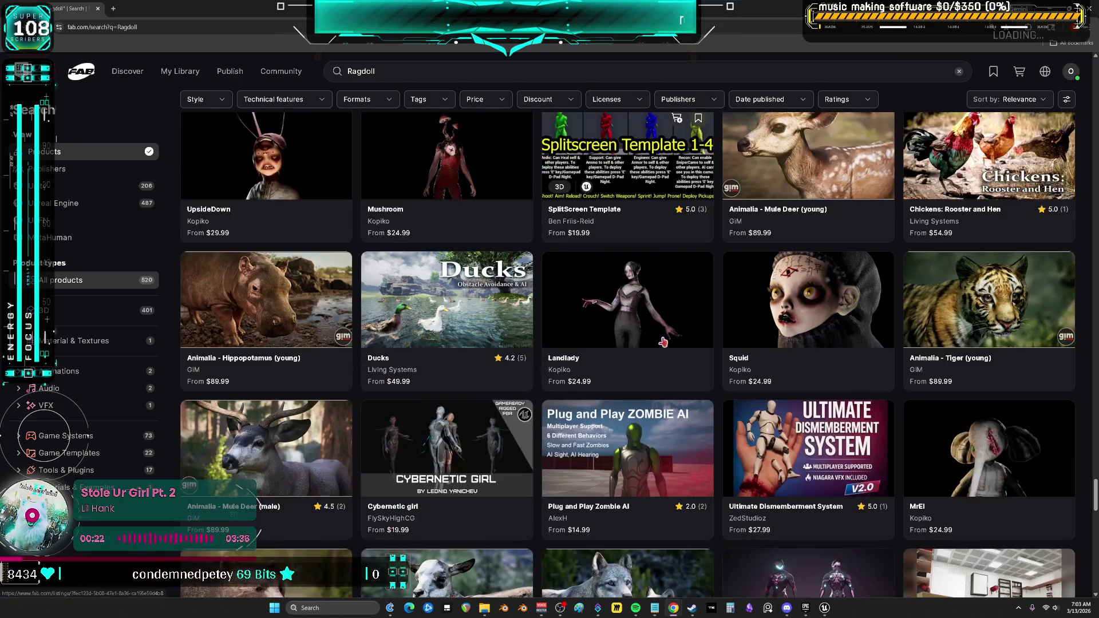
scroll(663, 342, "down", 6)
scroll(663, 341, "up", 15)
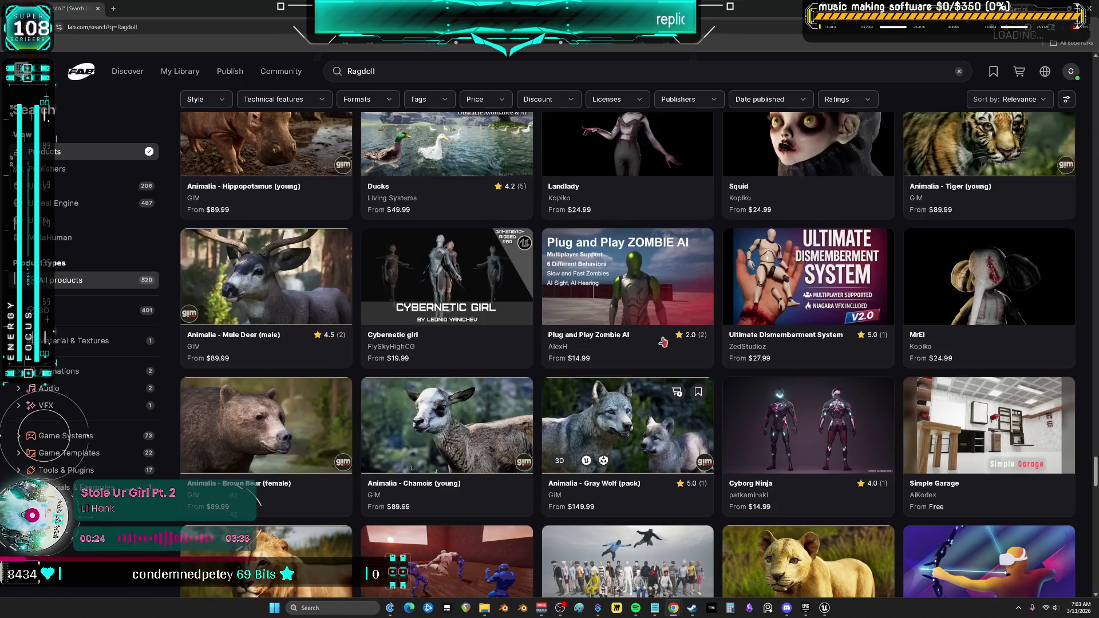
scroll(776, 368, "up", 20)
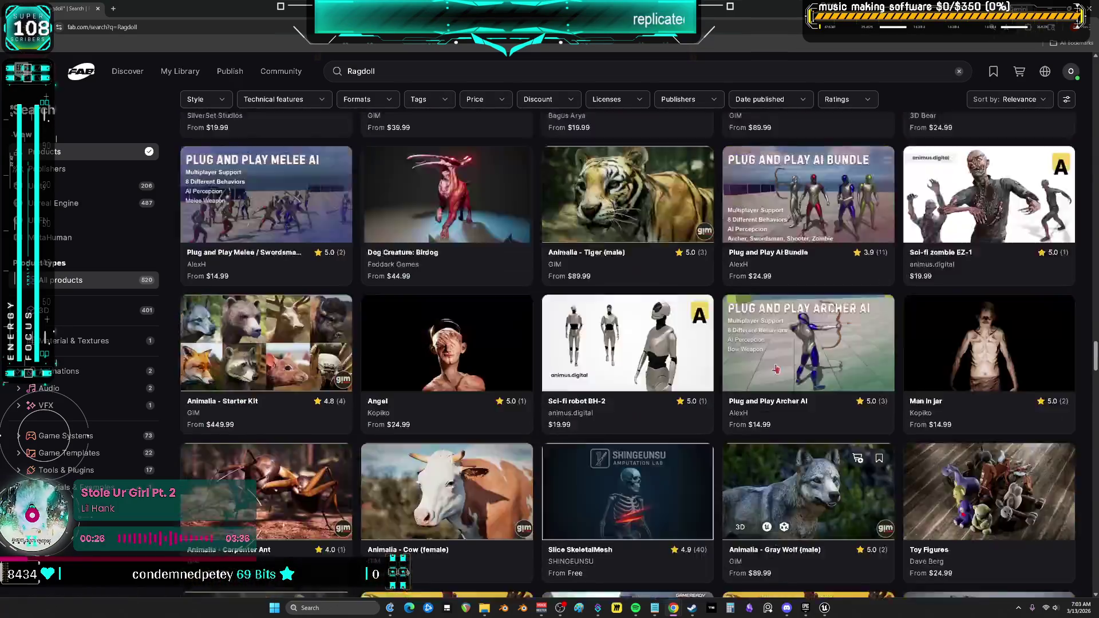
scroll(776, 368, "up", 10)
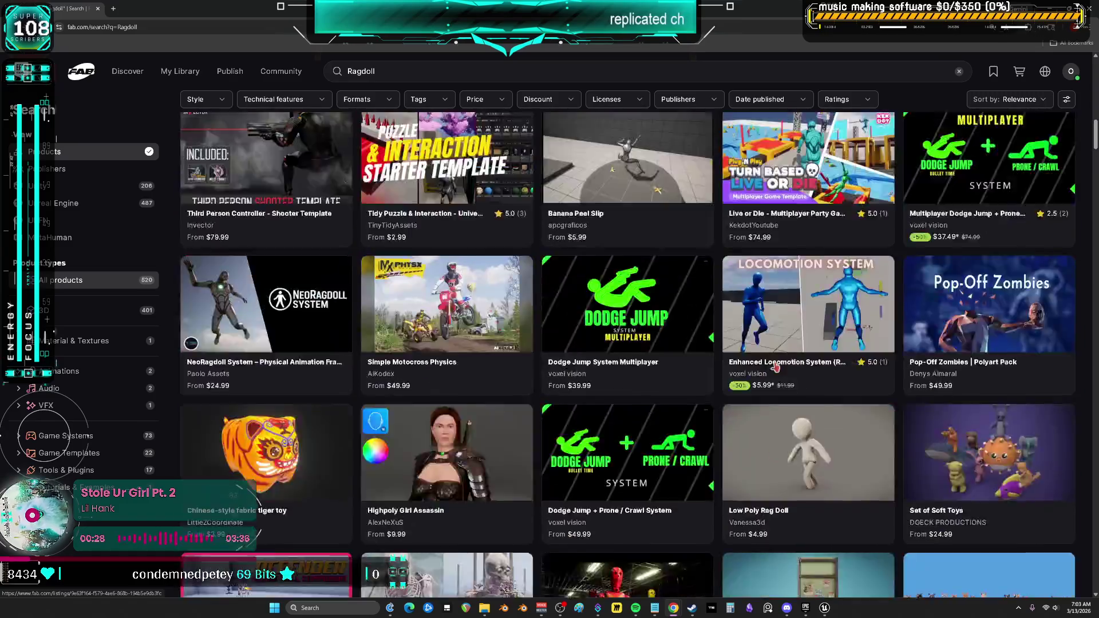
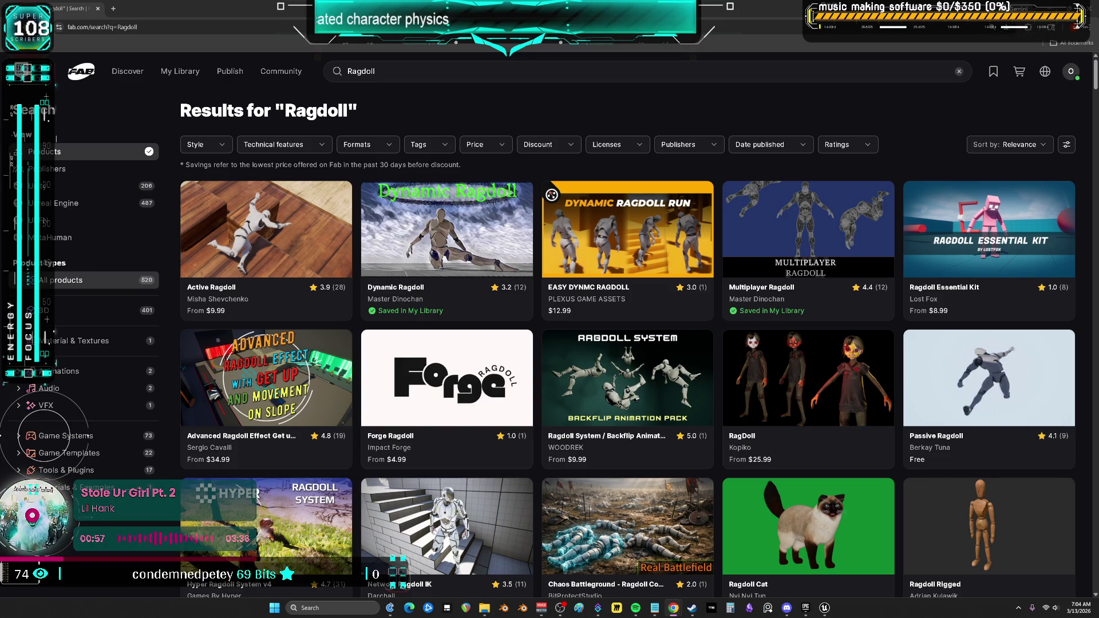
Open the Ragdoll Essential Kit listing in Fab and scroll through its page.
scroll(902, 359, "down", 3)
scroll(901, 359, "up", 3)
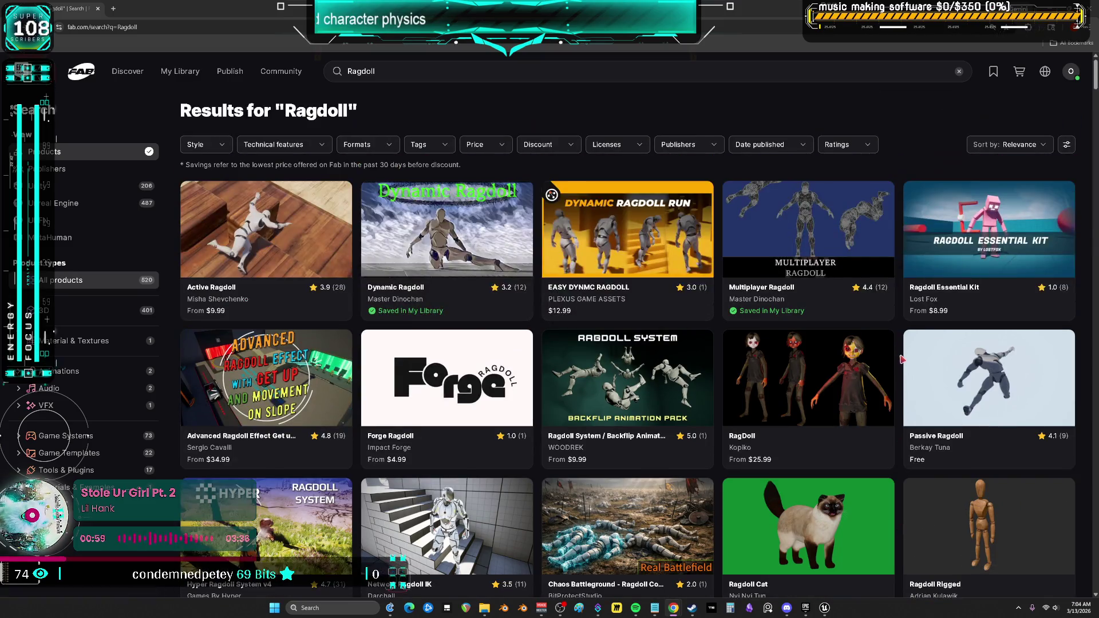
left_click(983, 213)
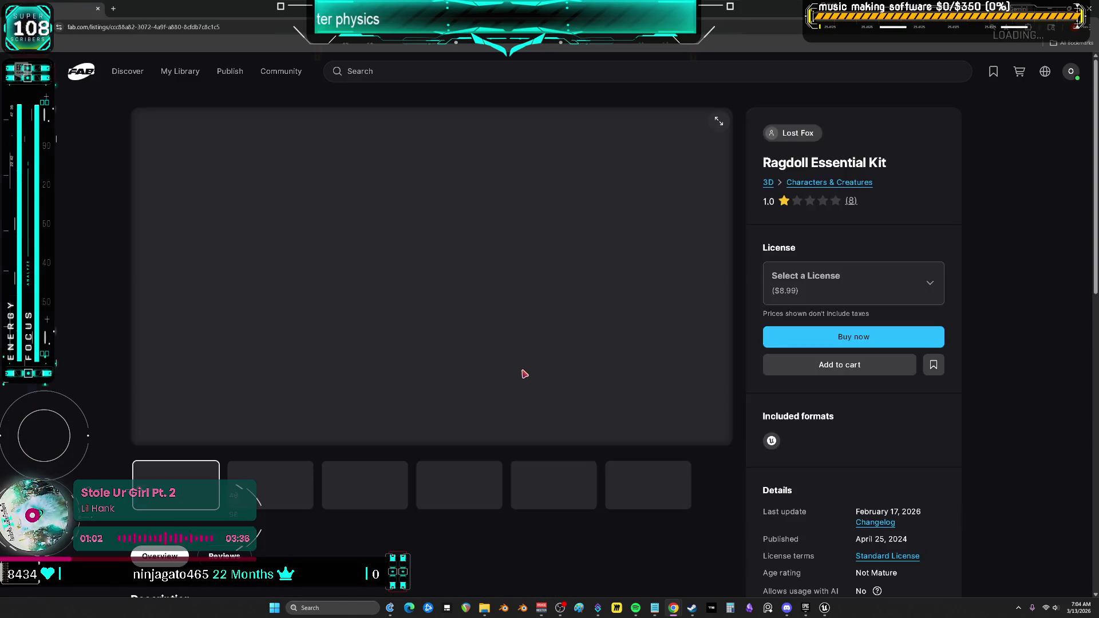
scroll(523, 372, "down", 5)
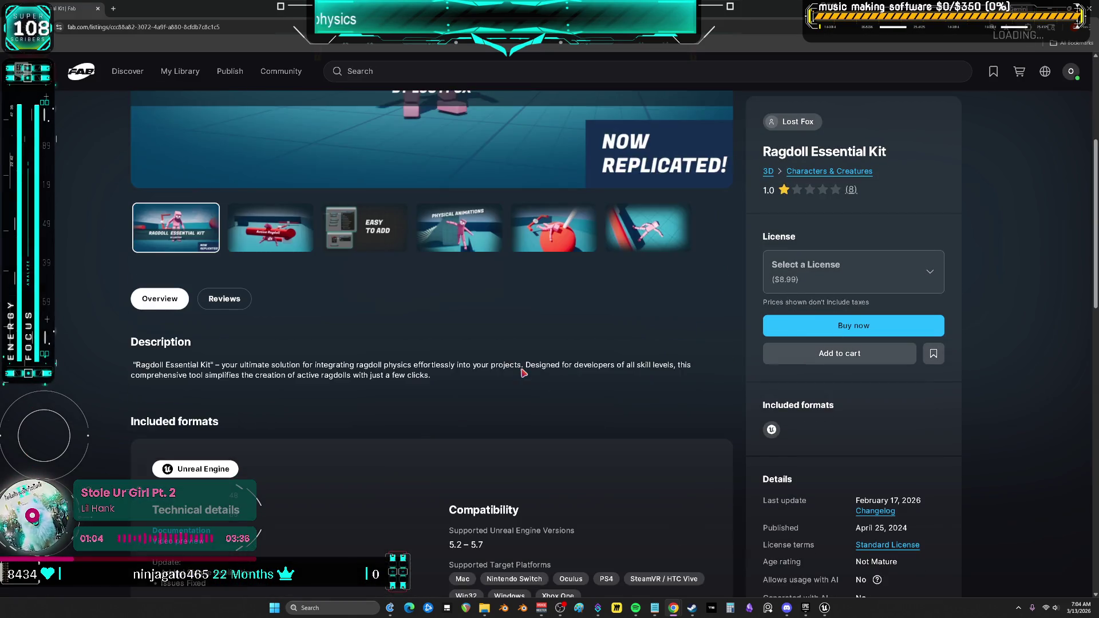
scroll(523, 372, "down", 2)
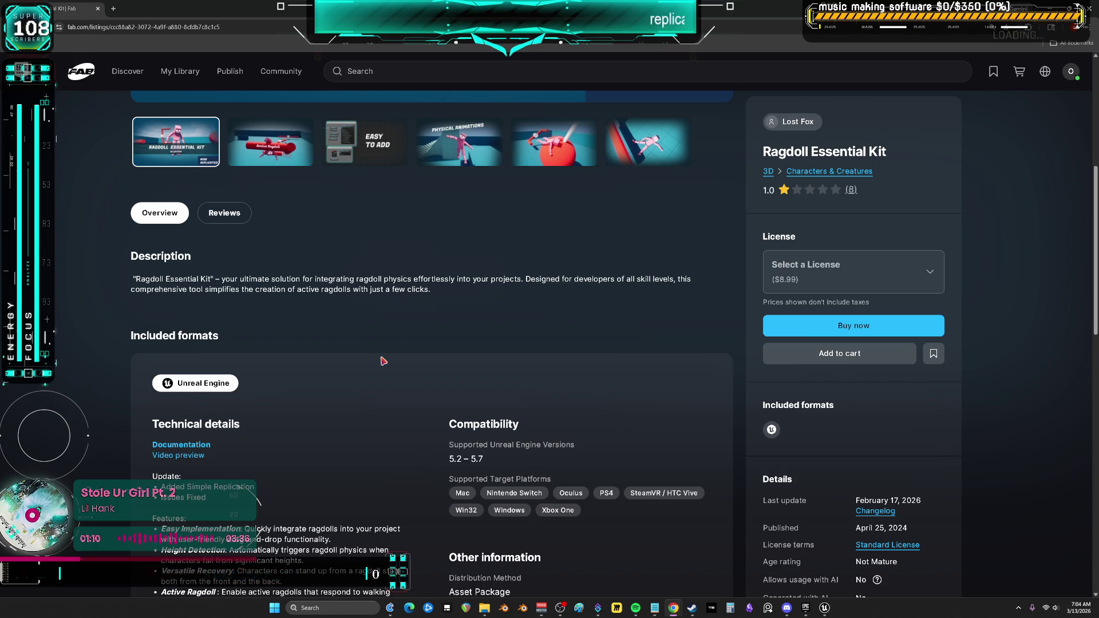
Browse the gallery: Active Ragdoll, Easy to Add, Physical Animations, ragdoll-on-ball and later images.
left_click(266, 163)
scroll(407, 355, "up", 6)
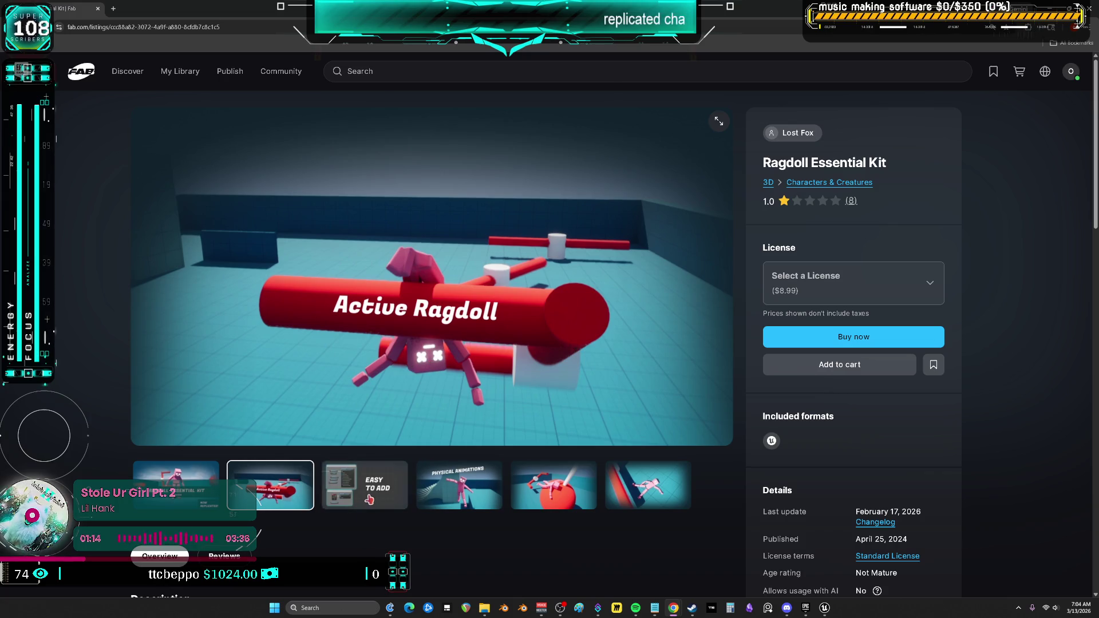
left_click(370, 500)
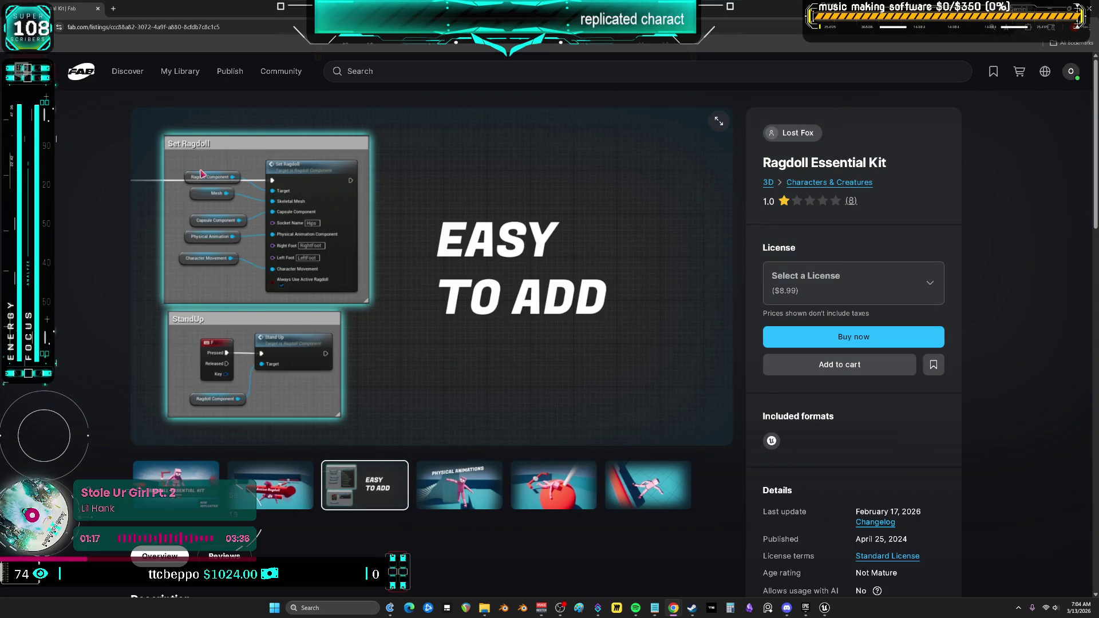
left_click(461, 484)
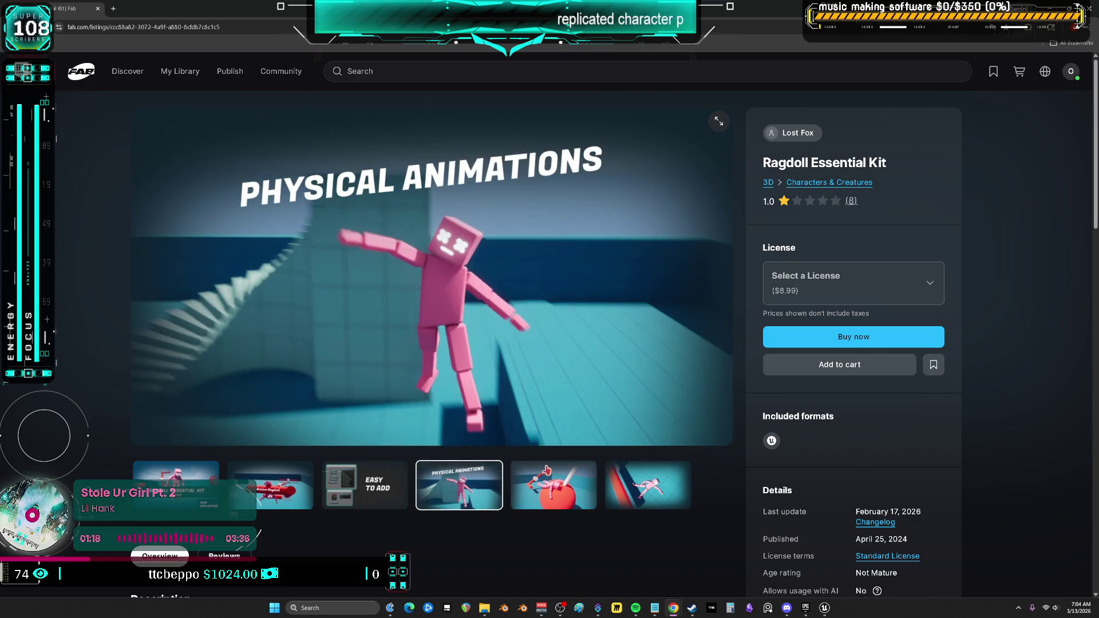
left_click(547, 470)
left_click(634, 494)
left_click(460, 485)
left_click(554, 485)
left_click(615, 501)
Scroll through the listing's technical details, then switch to the Fab desktop window.
scroll(584, 481, "down", 5)
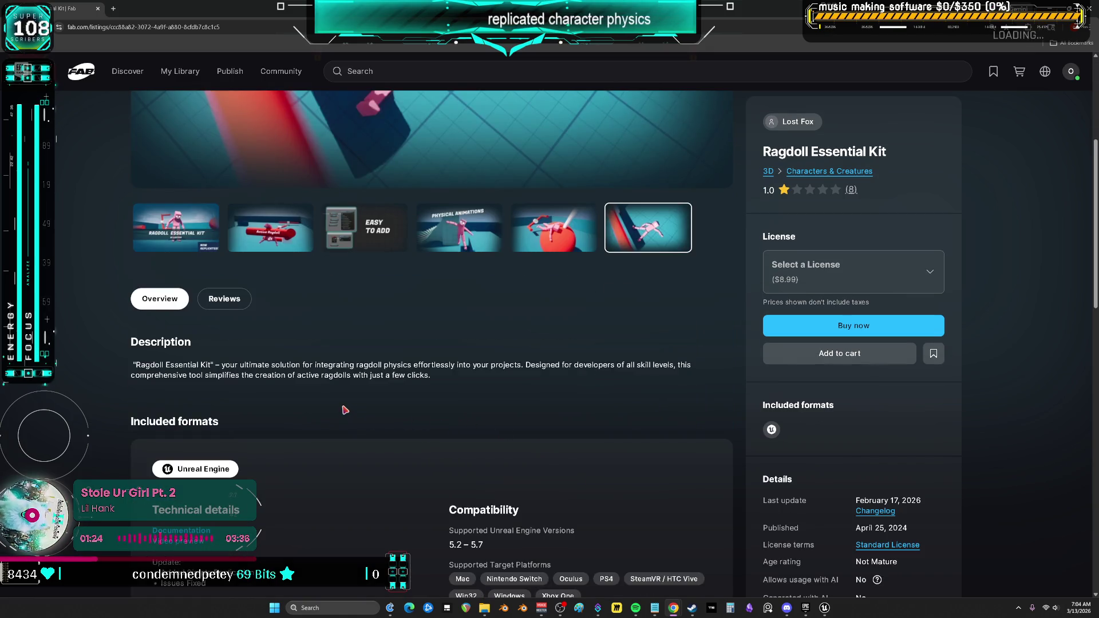
scroll(345, 410, "down", 5)
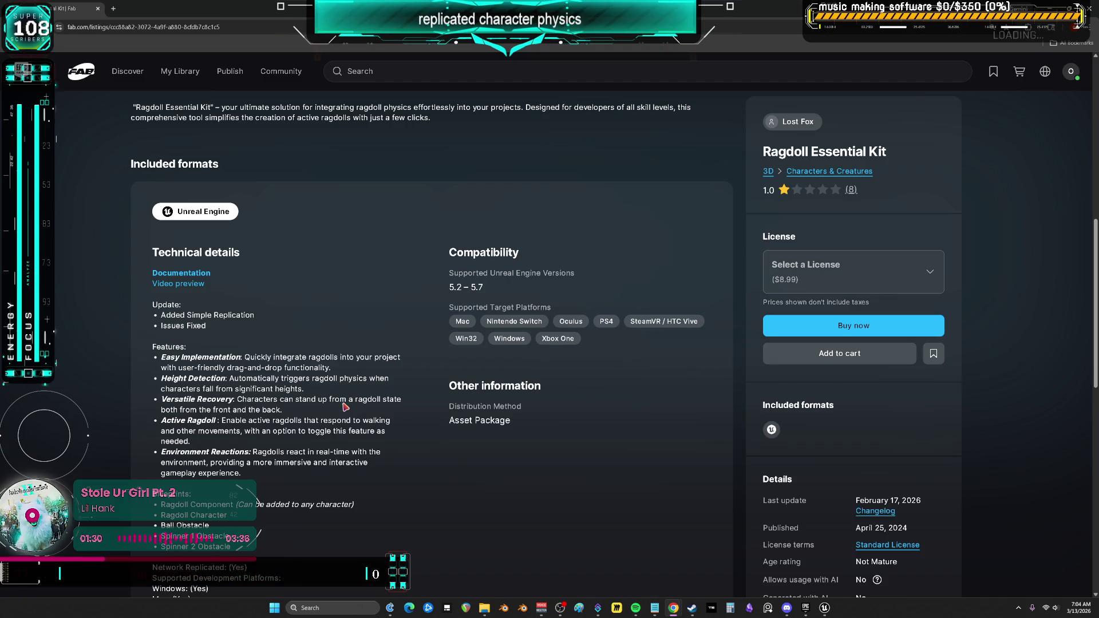
scroll(367, 451, "down", 2)
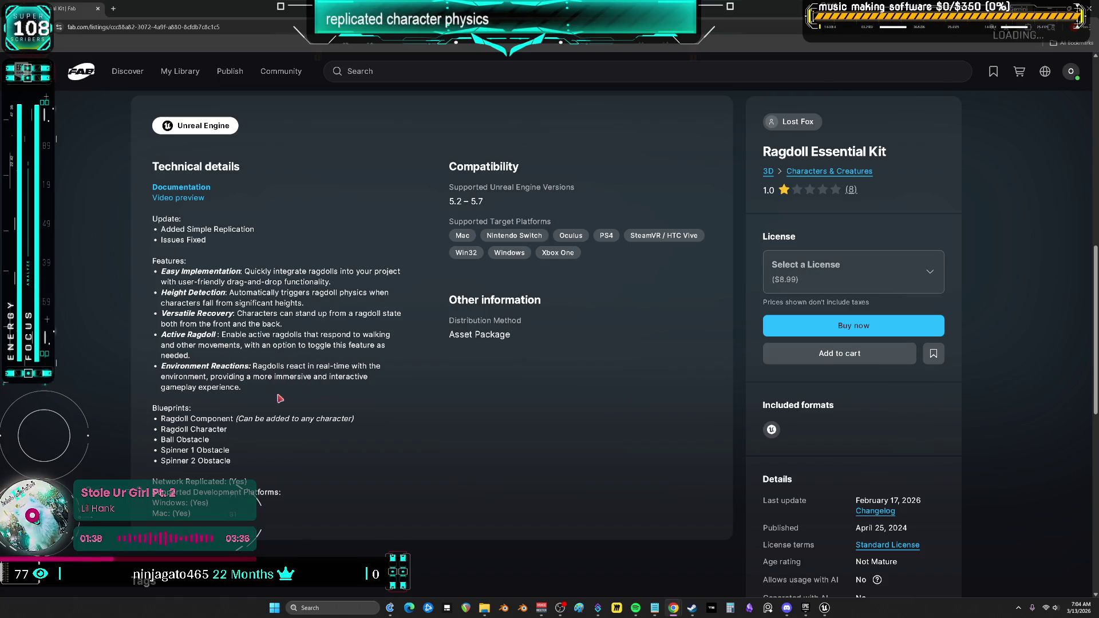
scroll(285, 399, "up", 10)
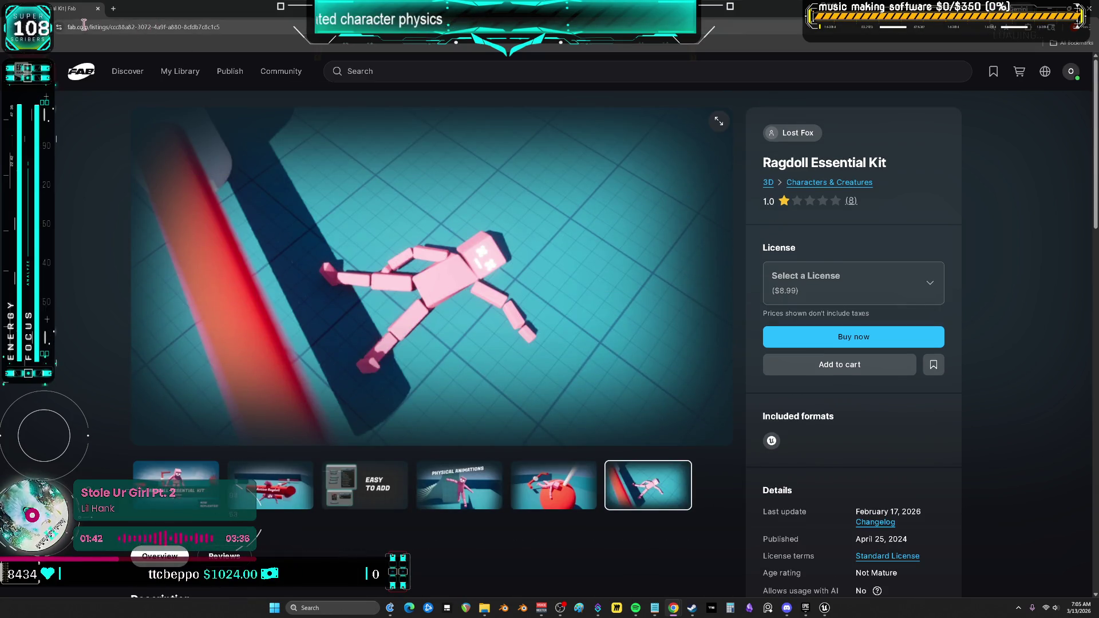
key("alt+Tab")
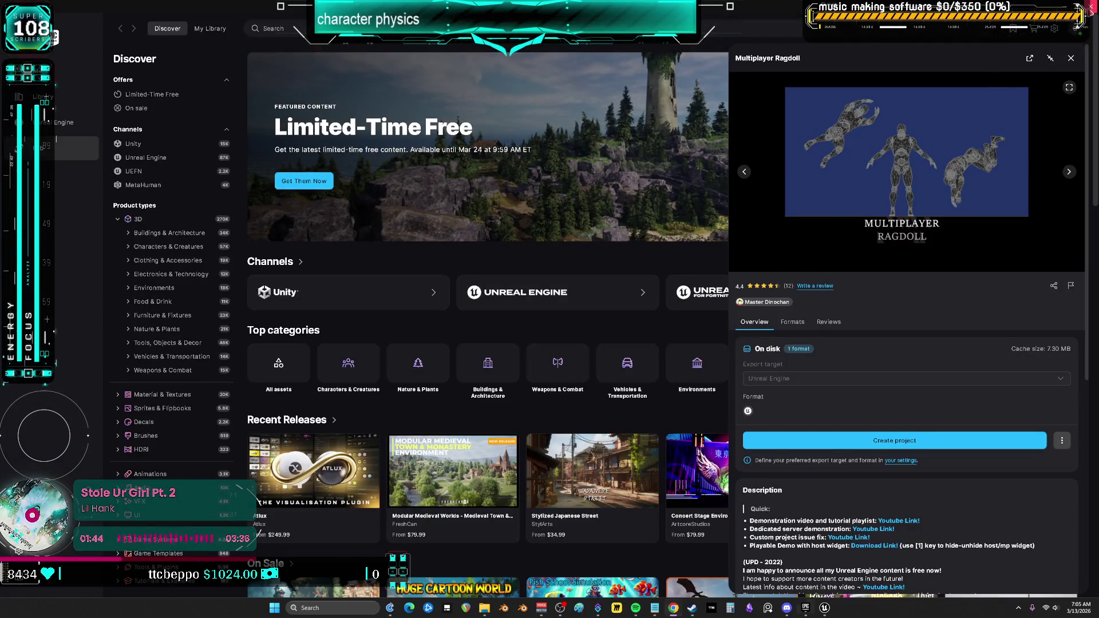
key("alt+Tab")
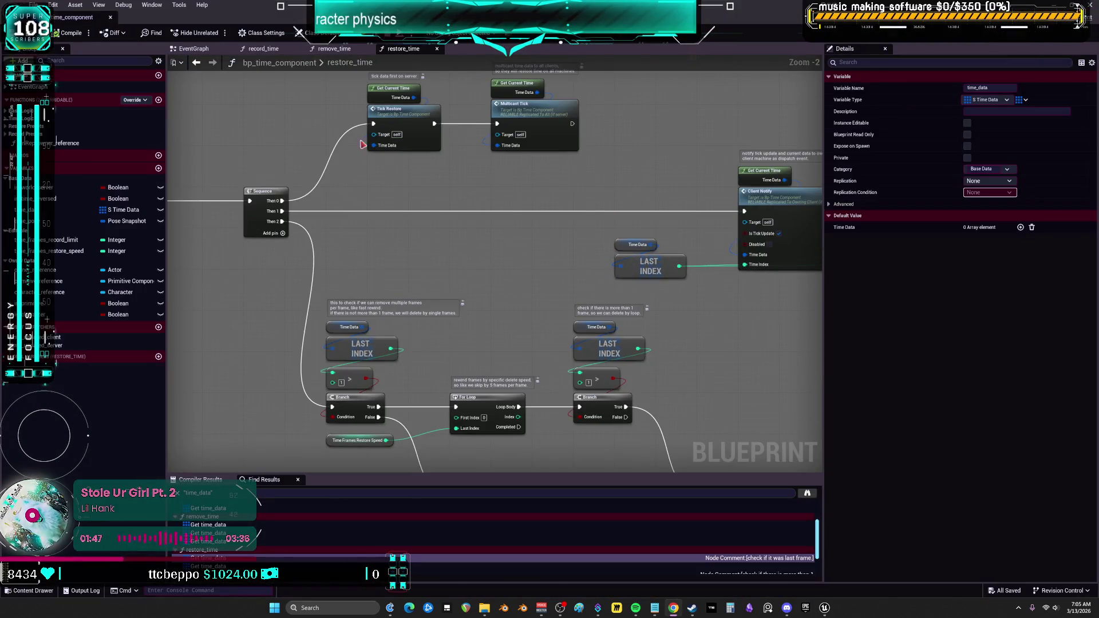
Look over the restore_time graph, close it, and bring up the mannequin animation blueprint.
mouse_move(435, 186)
left_mouse_down()
mouse_move(537, 217)
mouse_move(587, 203)
mouse_move(540, 253)
mouse_move(518, 184)
left_mouse_up()
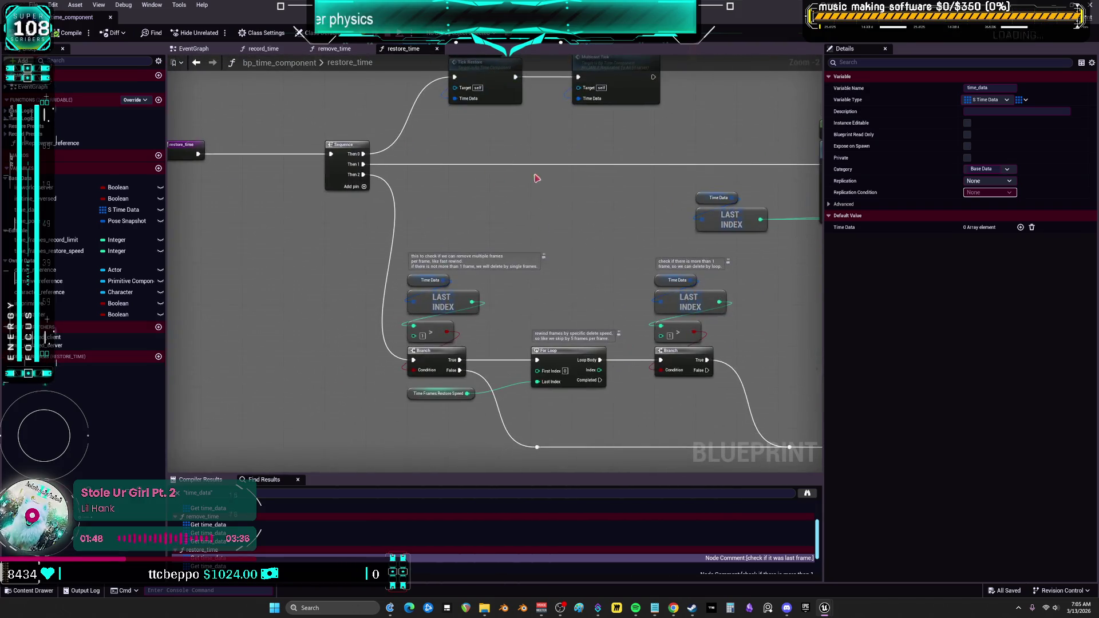
left_click(1094, 10)
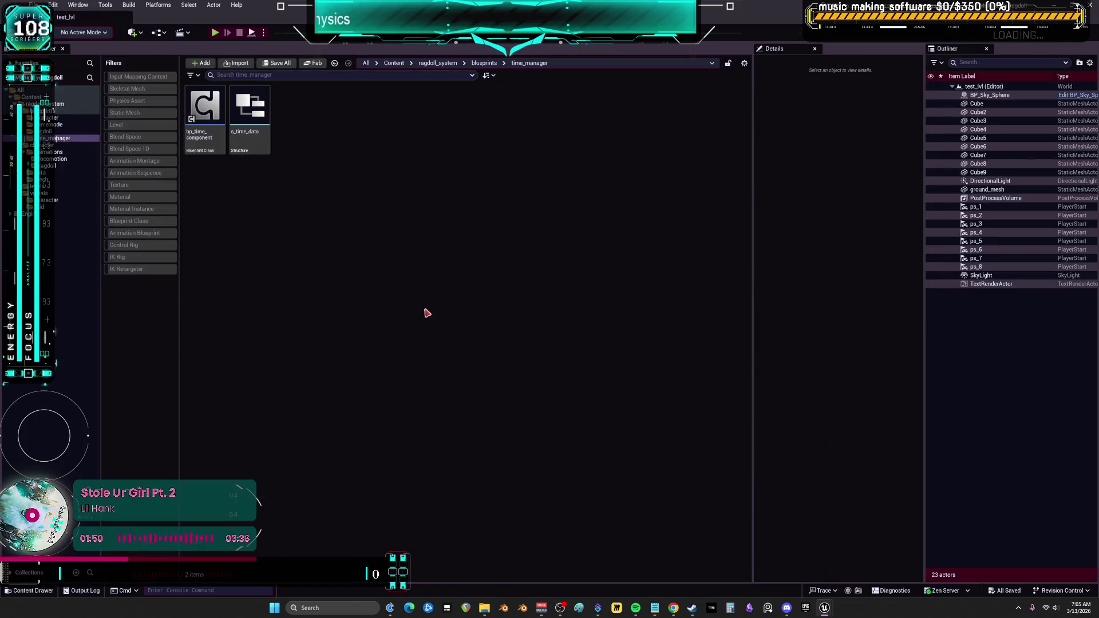
key("alt+Tab")
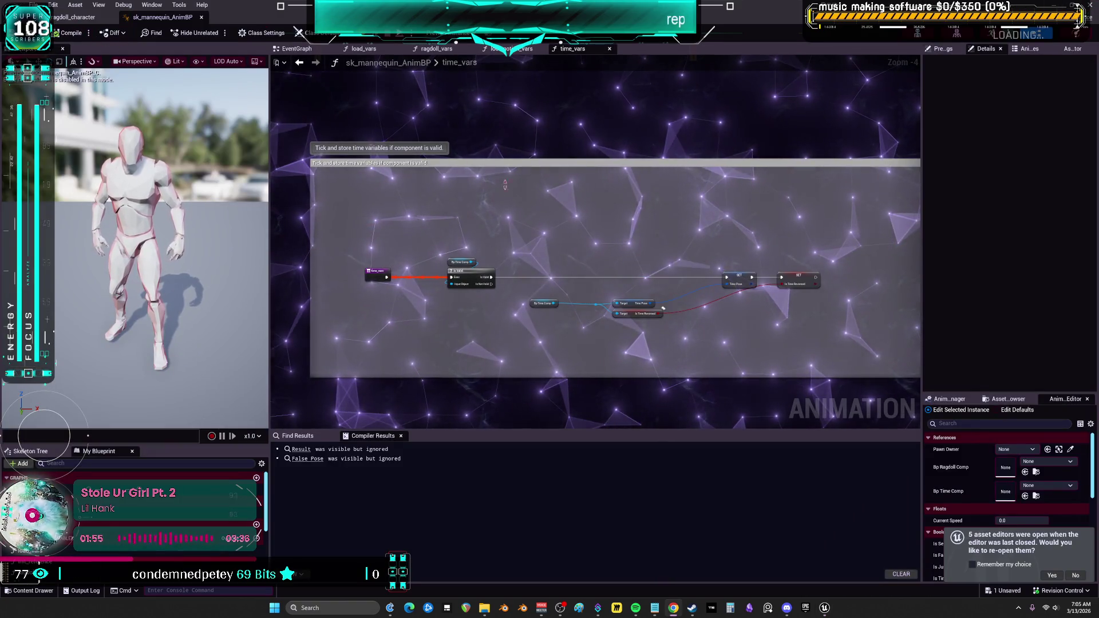
Open the AnimGraph, the all_locomotion state machine, and its all_ragdoll state.
scroll(575, 273, "up", 3)
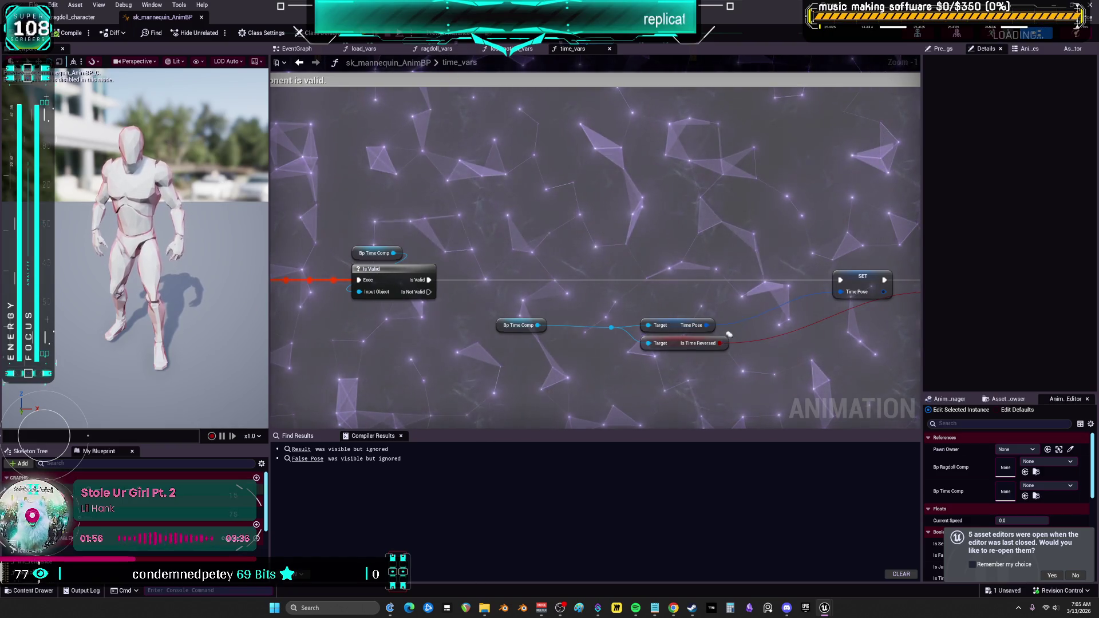
double_click(34, 487)
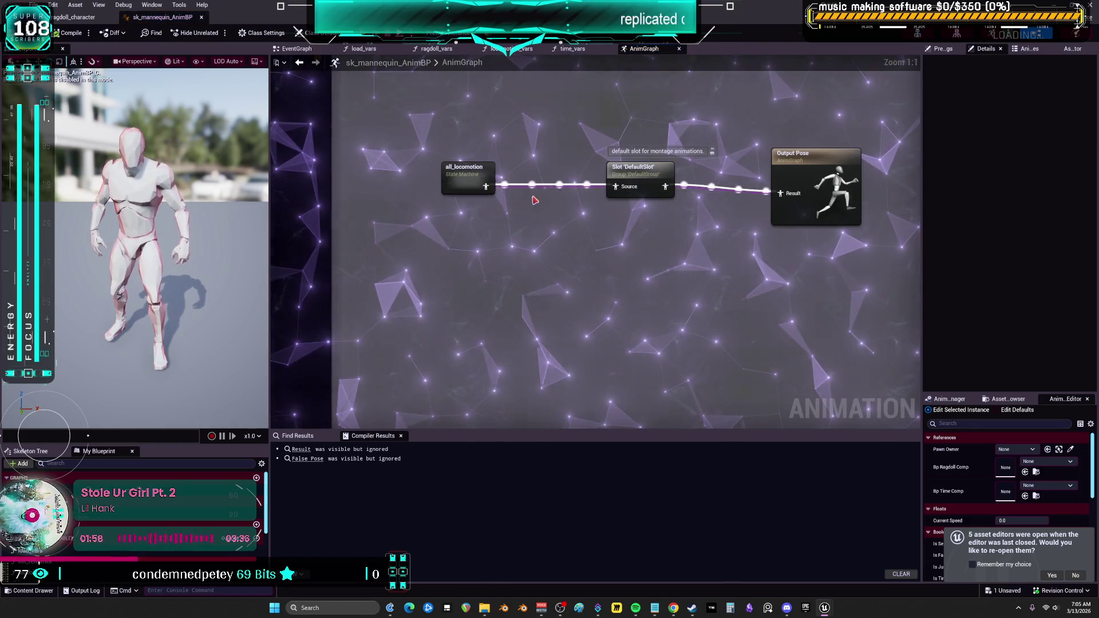
double_click(452, 248)
scroll(454, 247, "up", 1)
mouse_move(625, 240)
left_mouse_down()
mouse_move(360, 297)
mouse_move(252, 172)
mouse_move(184, 223)
left_mouse_up()
double_click(662, 259)
Pan the all_ragdoll graph across Blend Poses by bool, Is Ragdoll and Pose Snapshot nodes.
scroll(662, 258, "up", 6)
mouse_move(662, 179)
left_mouse_down()
mouse_move(643, 189)
mouse_move(676, 181)
mouse_move(544, 165)
left_mouse_up()
mouse_move(832, 134)
left_mouse_down()
mouse_move(613, 318)
mouse_move(470, 185)
left_mouse_up()
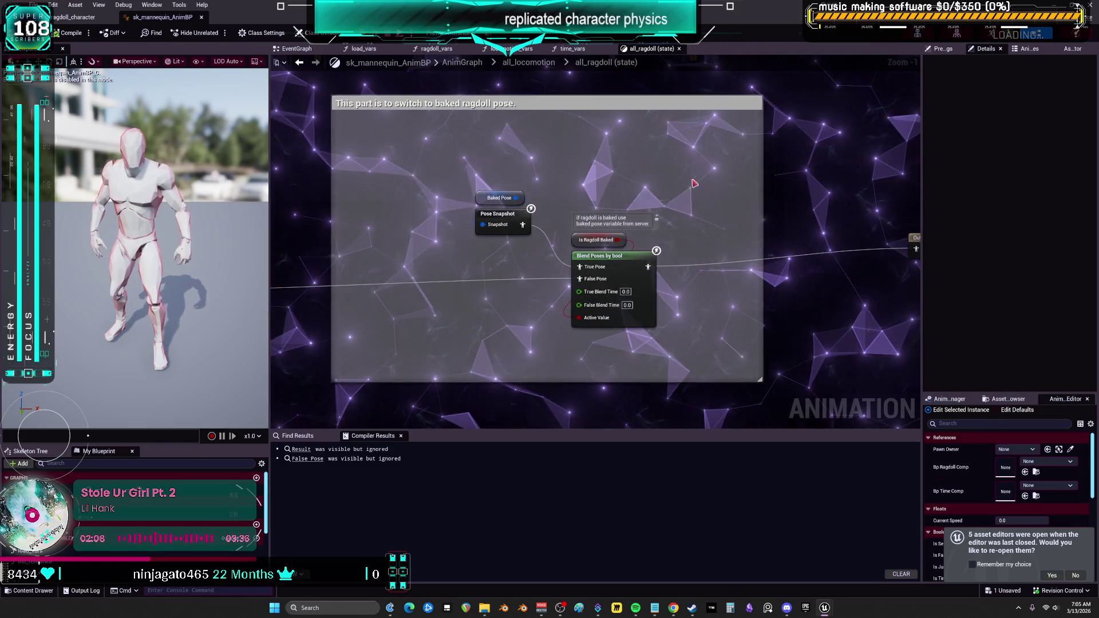
left_click_drag(374, 172, 826, 139)
mouse_move(626, 286)
left_mouse_down()
mouse_move(549, 290)
mouse_move(621, 287)
mouse_move(636, 265)
mouse_move(634, 204)
left_mouse_up()
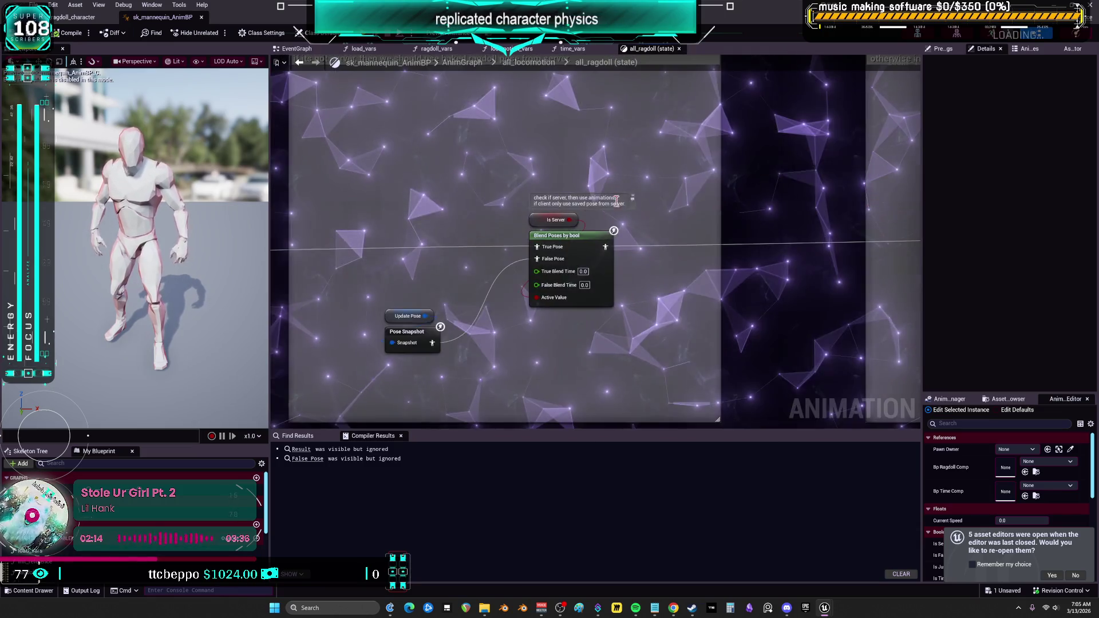
scroll(634, 205, "down", 3)
Scroll the bp_ragdoll_character EventGraph, then open sk_mannequin_phat_ragdoll from the Content Browser.
left_click(68, 18)
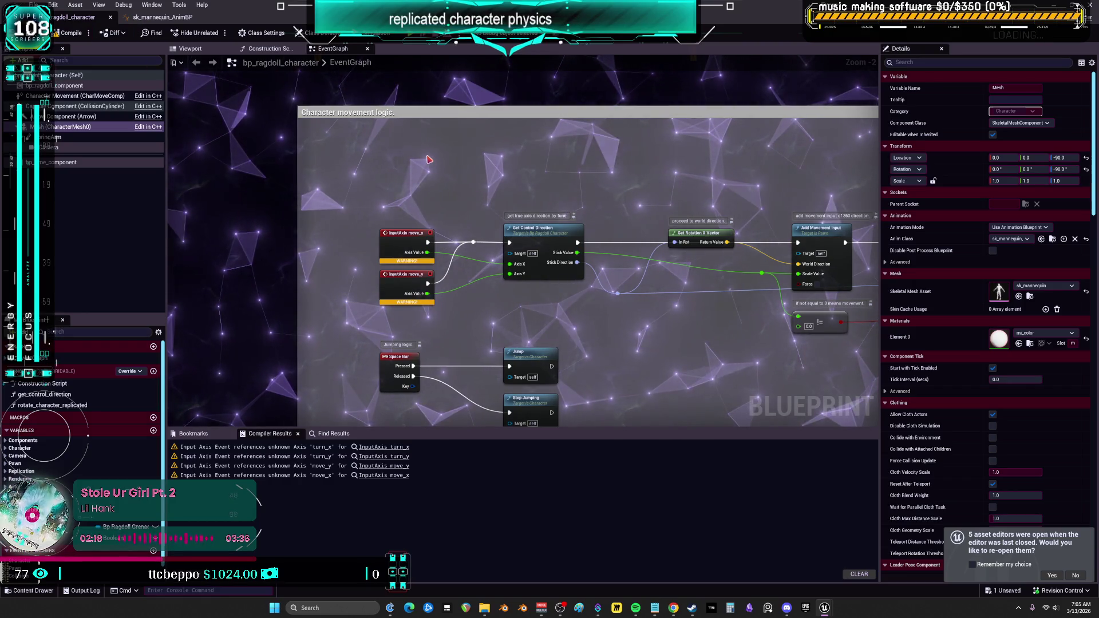
scroll(477, 275, "down", 5)
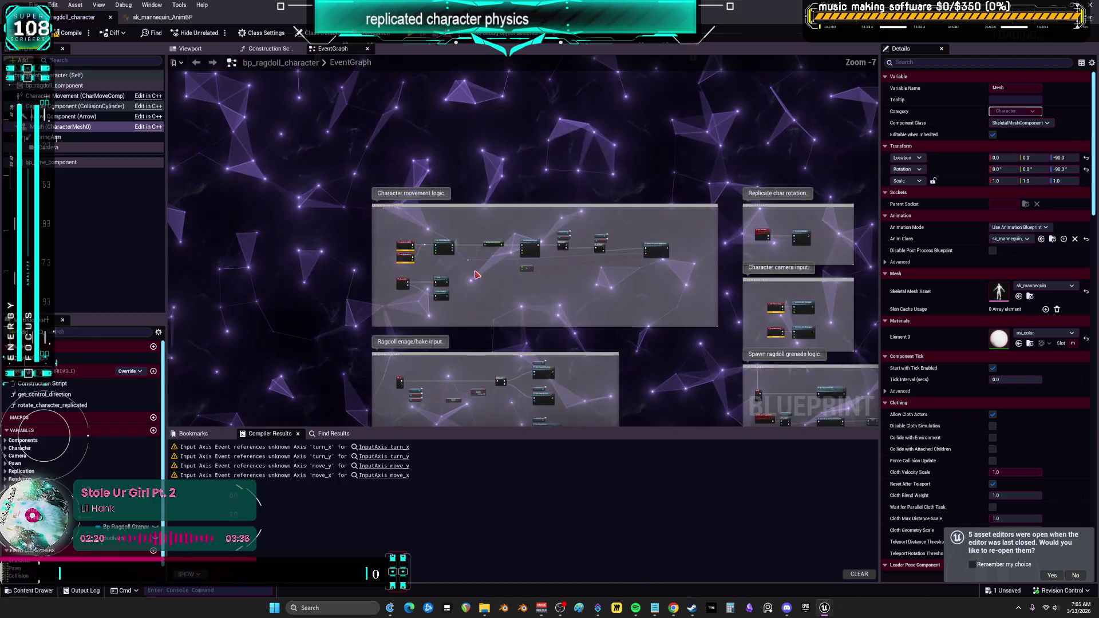
scroll(476, 275, "up", 5)
key("alt+Tab")
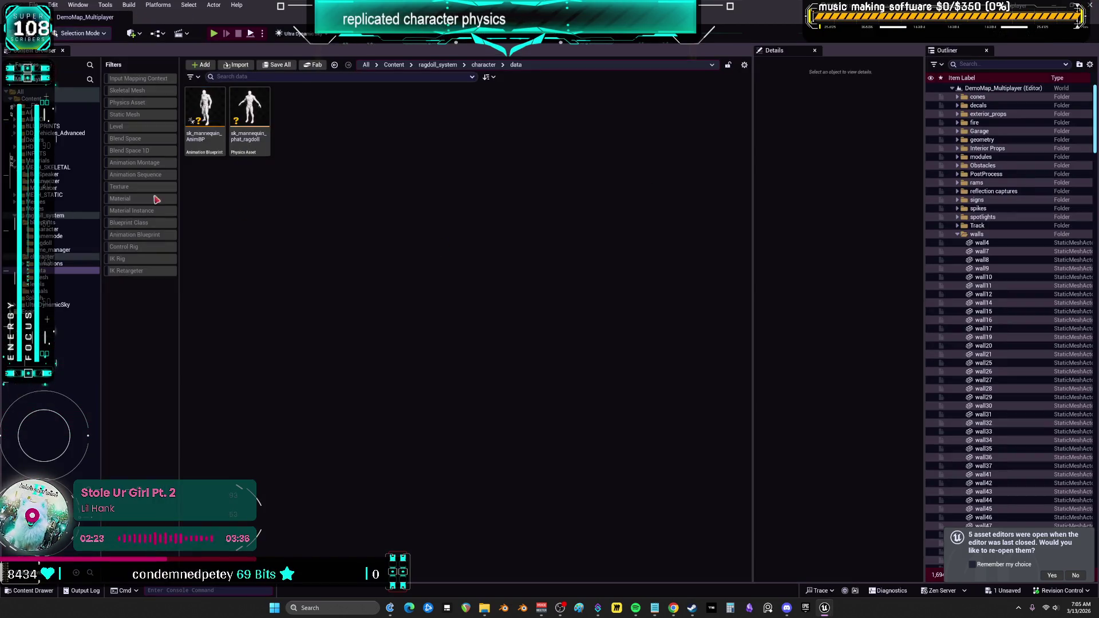
double_click(249, 112)
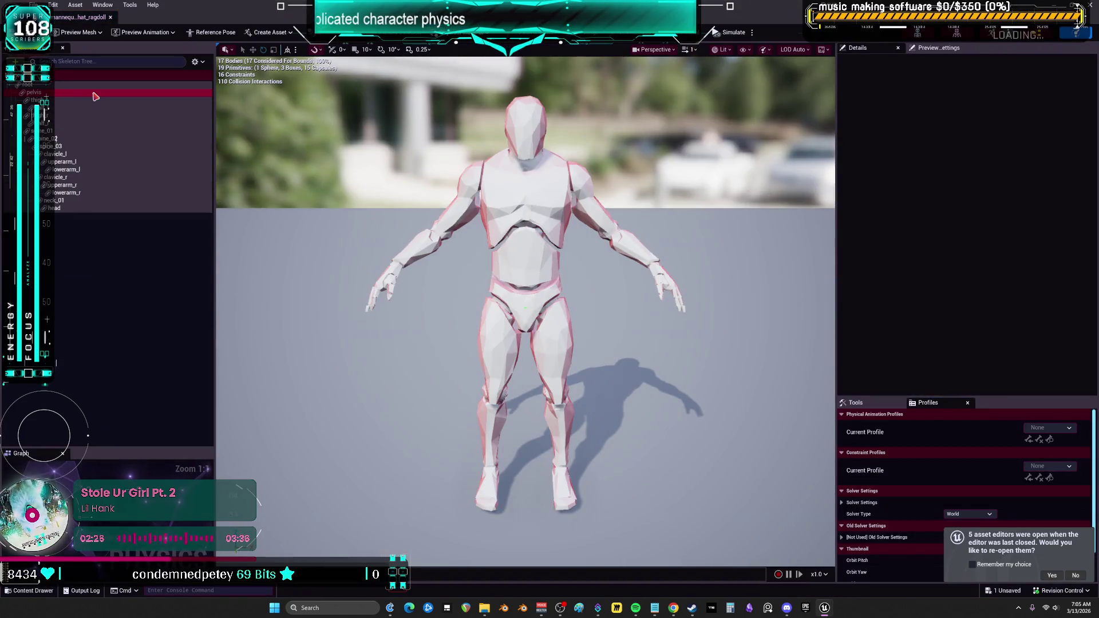
Select the pelvis body and inspect the pelvis-to-spine_01 constraint up close.
left_click(74, 92)
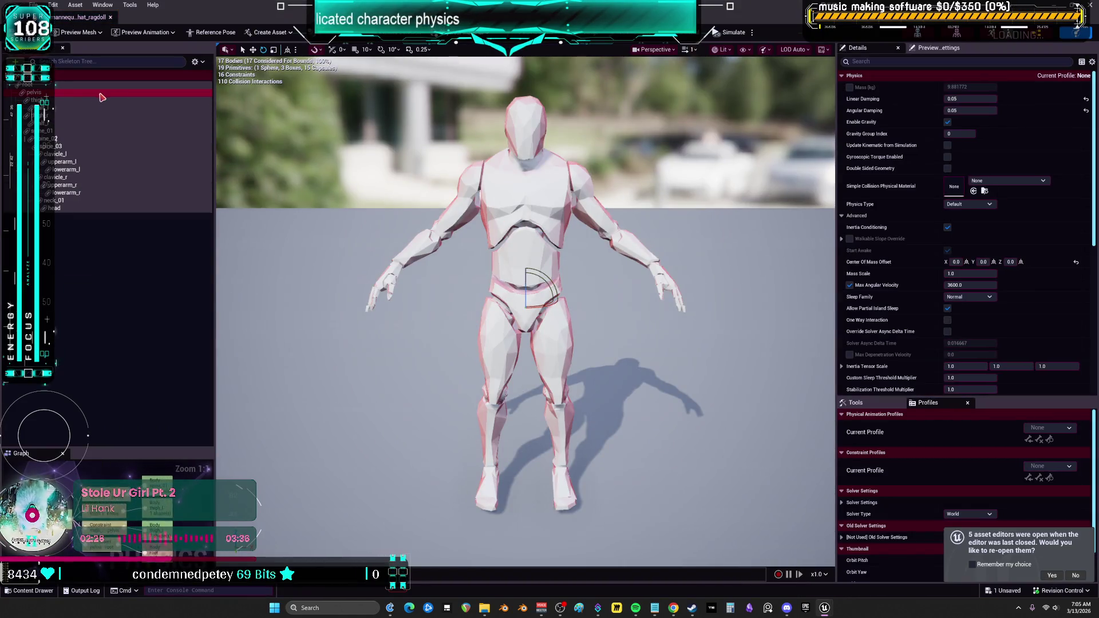
left_click(195, 62)
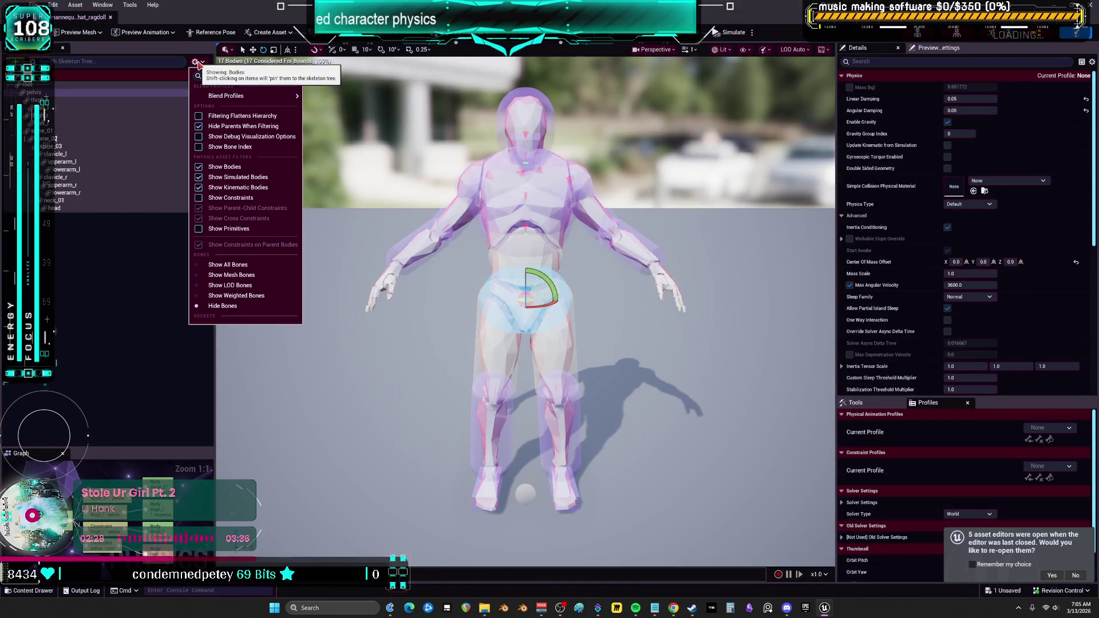
left_click(229, 197)
left_click(89, 178)
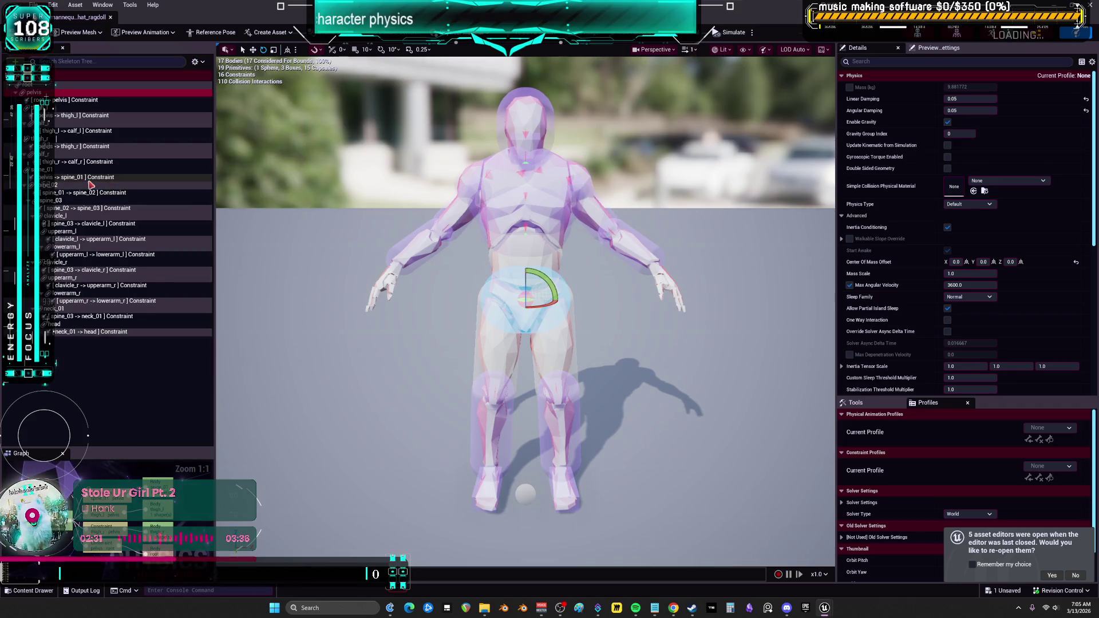
mouse_move(515, 401)
left_mouse_down()
mouse_move(504, 309)
mouse_move(524, 286)
mouse_move(516, 263)
mouse_move(515, 300)
mouse_move(512, 264)
left_mouse_up()
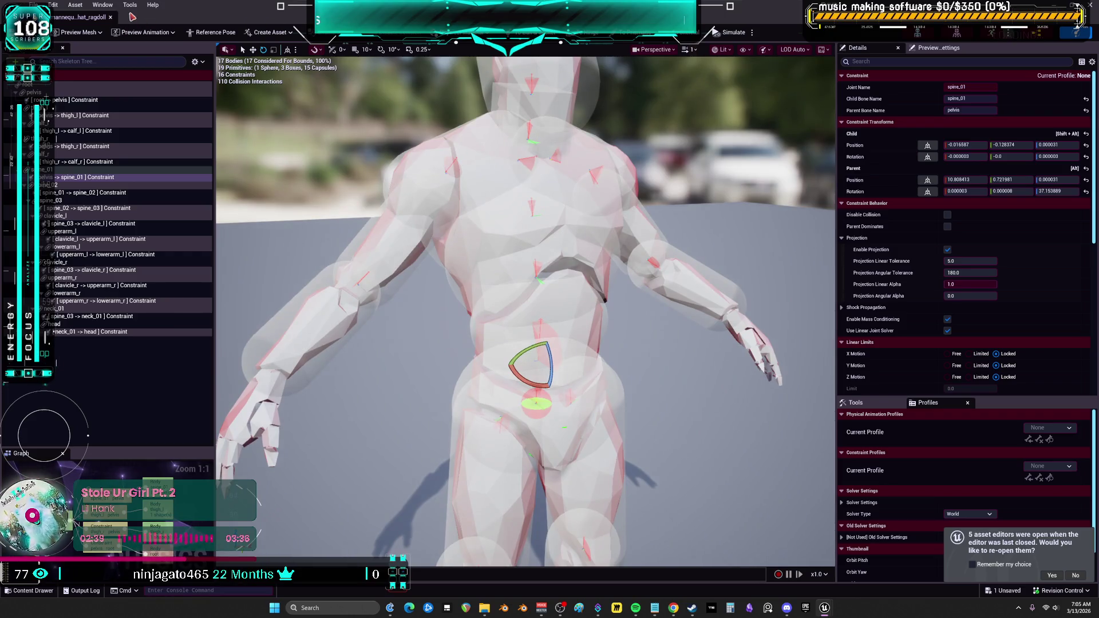
Reopen the physics asset, view the mannequin from feet to full body, then close it.
left_click(111, 17)
double_click(247, 112)
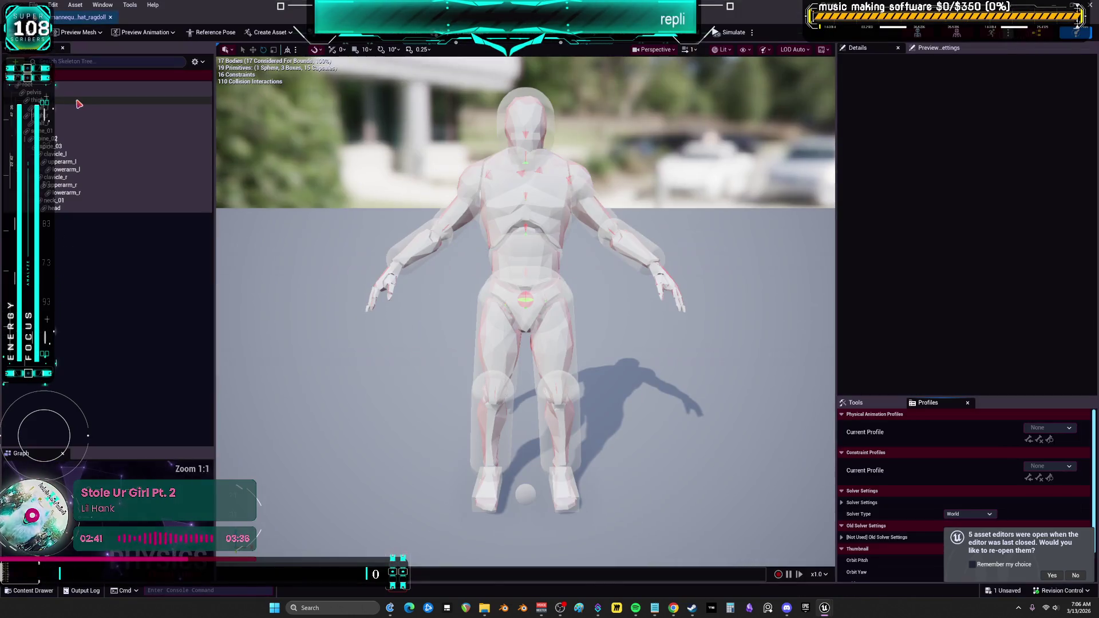
mouse_move(595, 341)
left_mouse_down()
mouse_move(598, 389)
mouse_move(595, 294)
left_mouse_up()
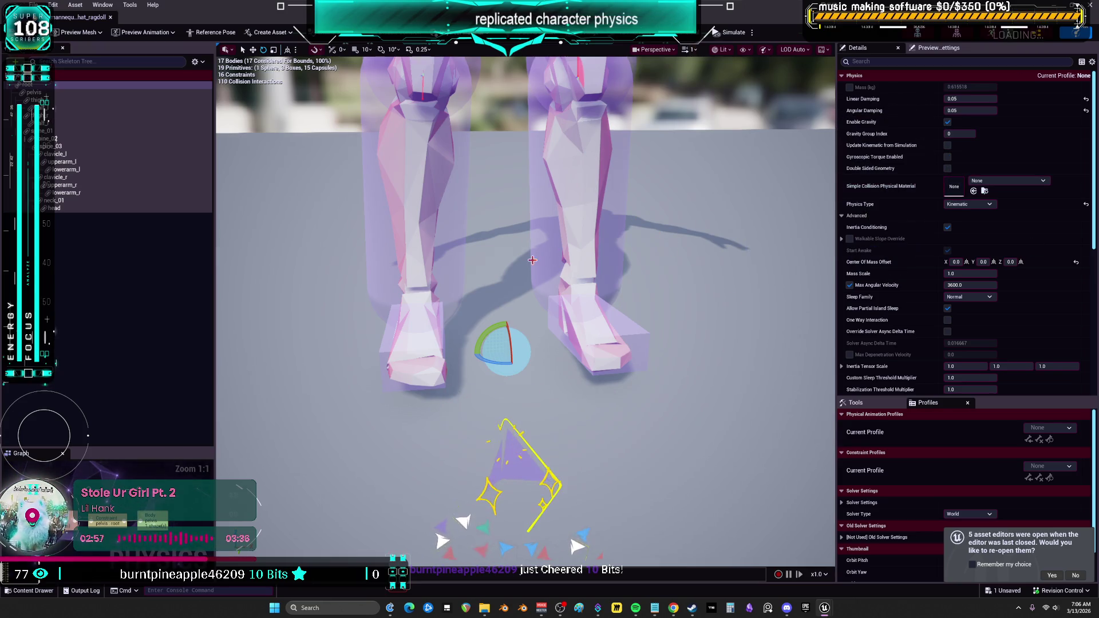
mouse_move(504, 285)
left_mouse_down()
mouse_move(504, 323)
mouse_move(474, 303)
mouse_move(418, 300)
mouse_move(412, 330)
mouse_move(407, 287)
mouse_move(597, 262)
left_mouse_up()
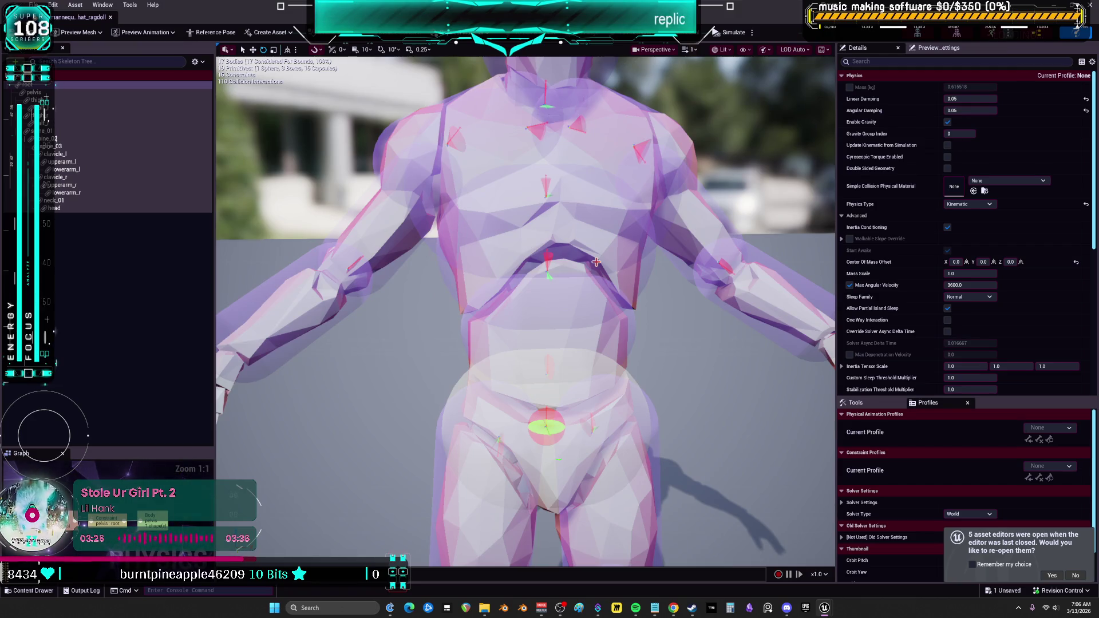
left_click(111, 17)
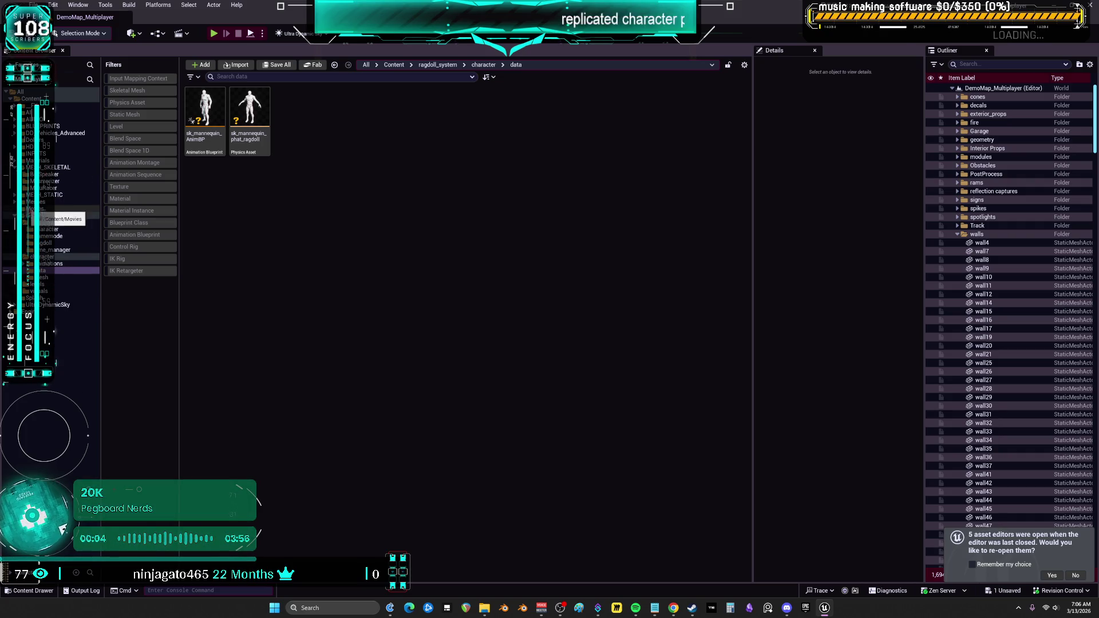
Navigate the Content Browser from the Meshes folders to the MikuRacer folder.
double_click(34, 201)
left_click(43, 195)
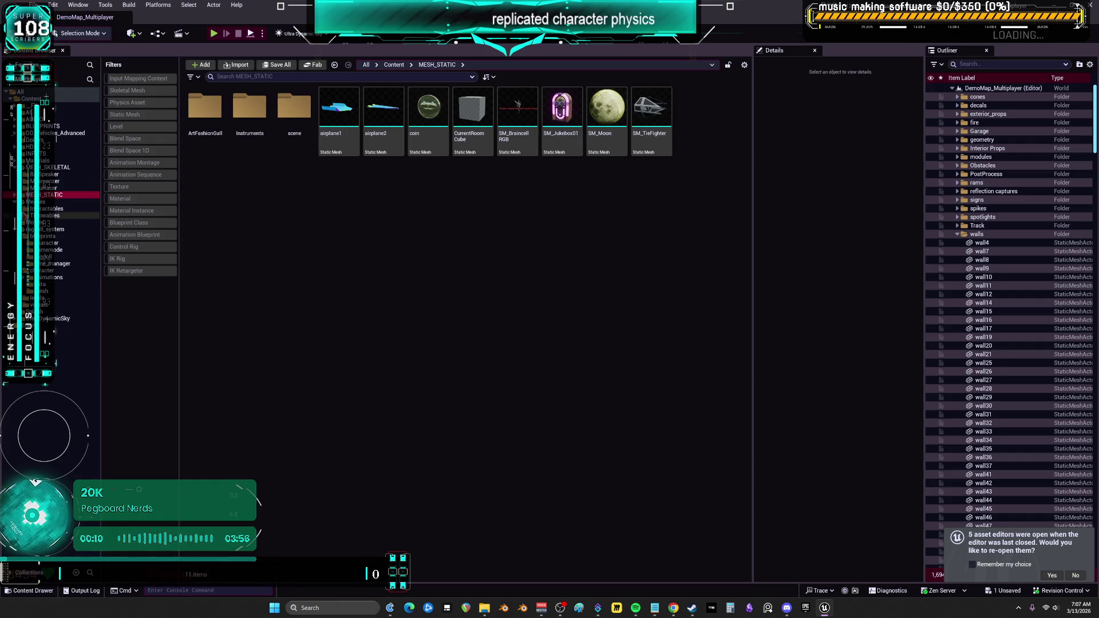
left_click(54, 209)
key("Up")
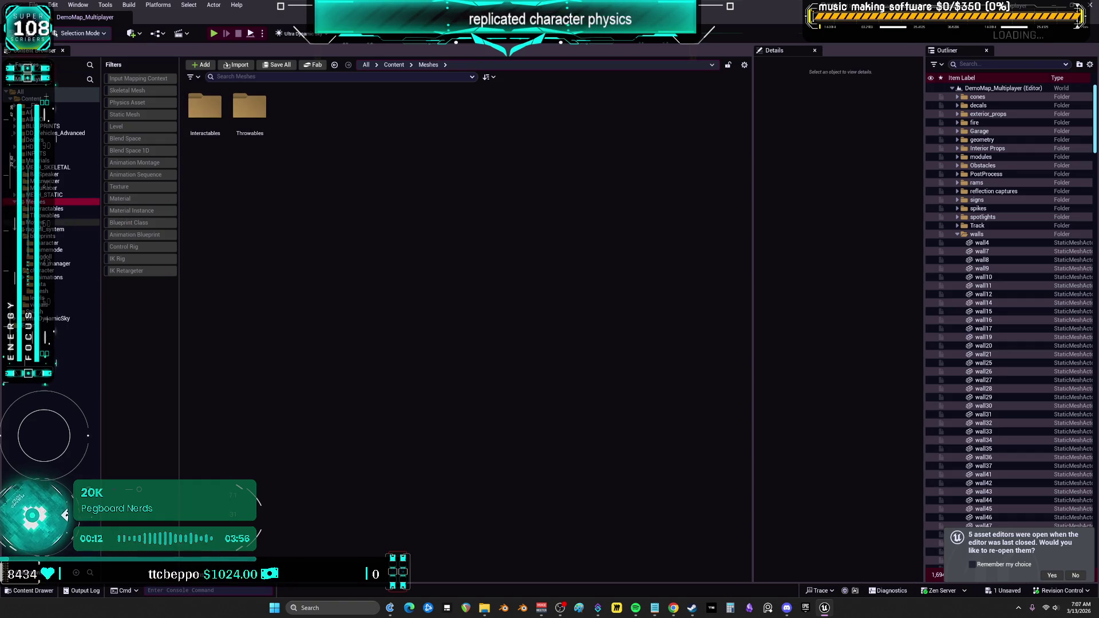
key("Left")
left_click(49, 223)
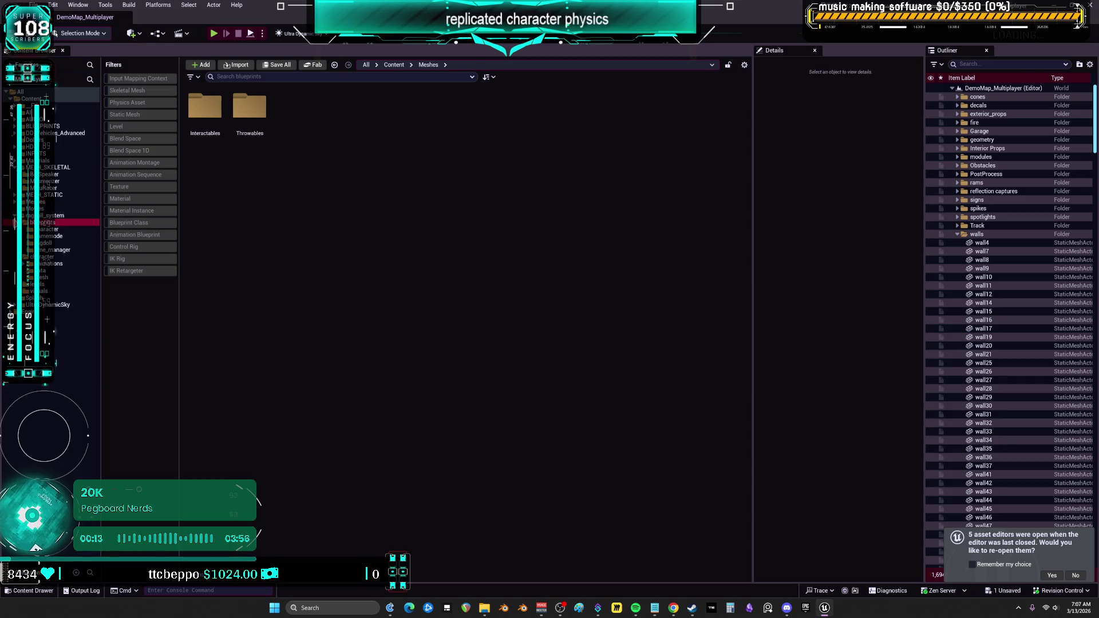
left_click(51, 189)
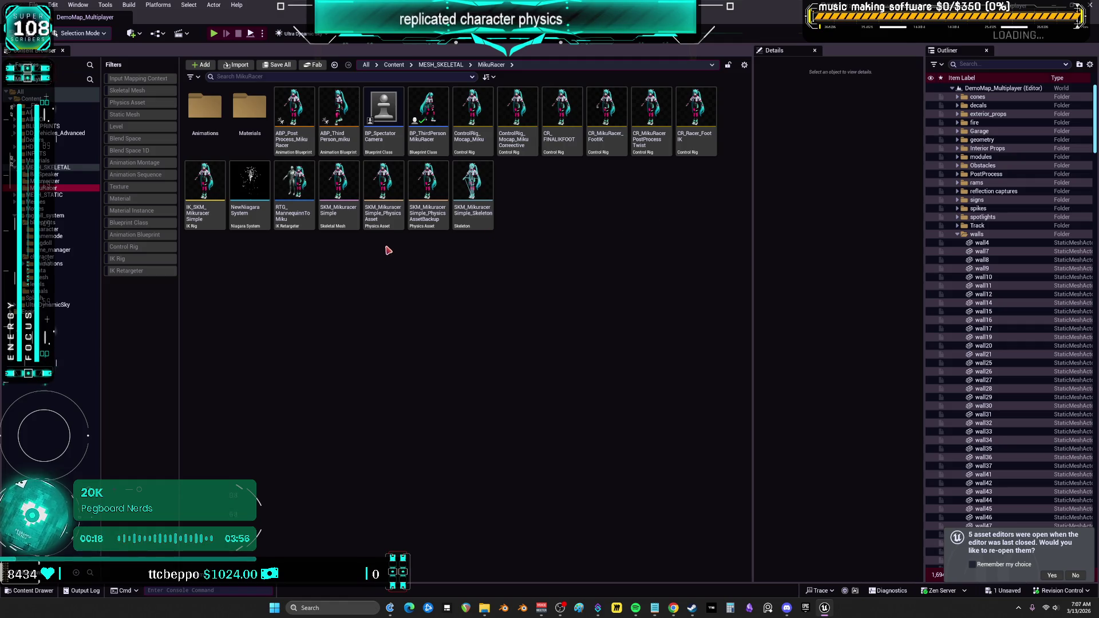
Check the backup physics asset, then open Miku's main physics asset and select its pelvis body.
double_click(429, 215)
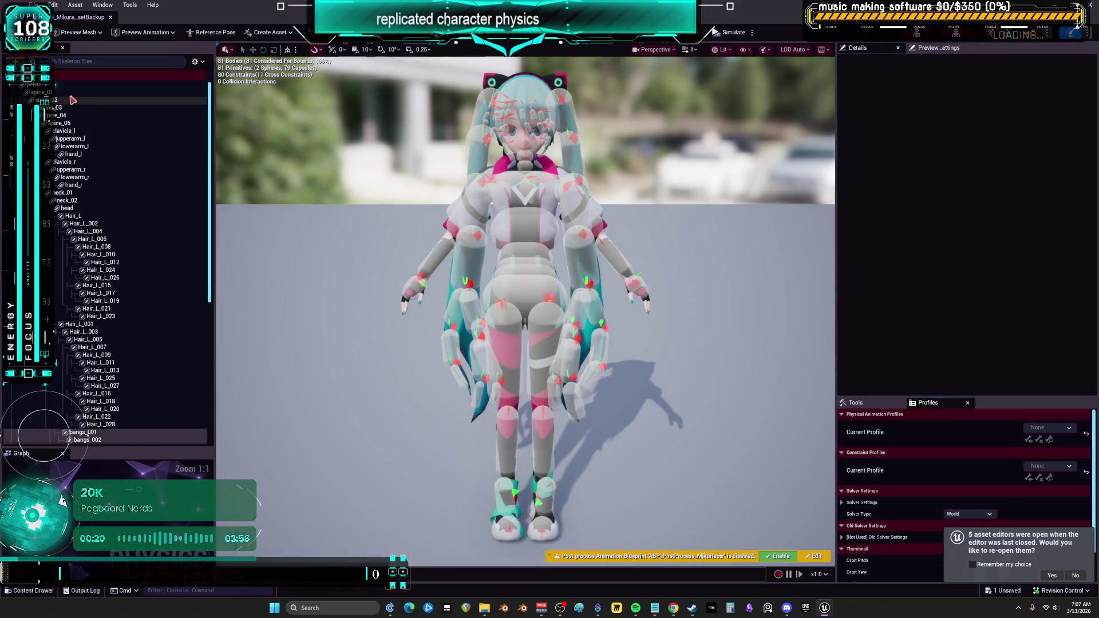
left_click(57, 85)
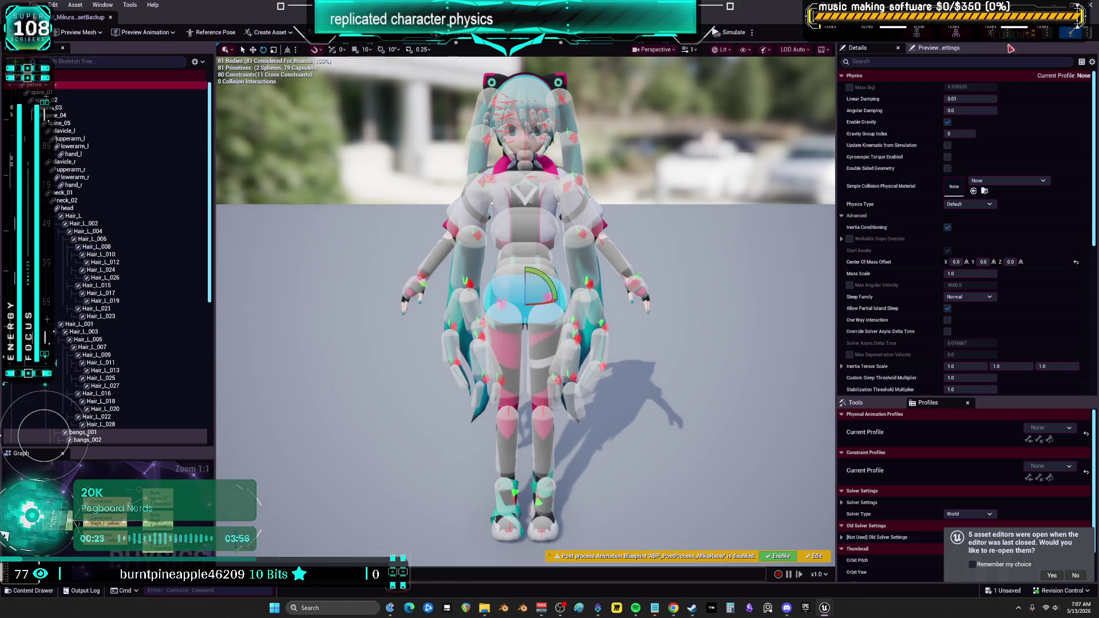
key("alt+Tab")
double_click(389, 190)
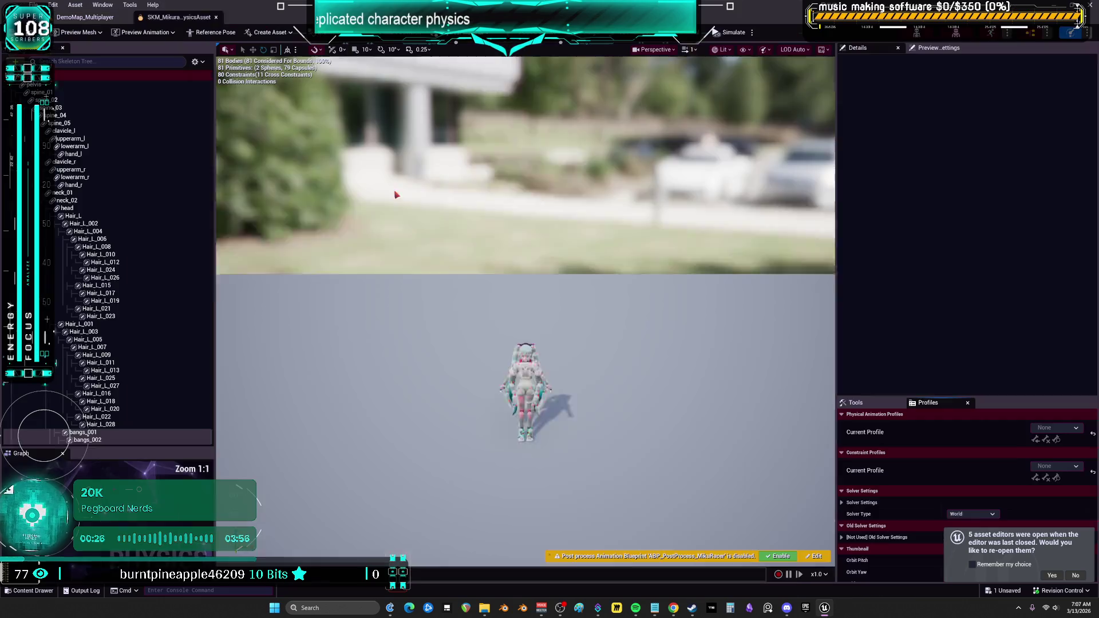
left_click(75, 85)
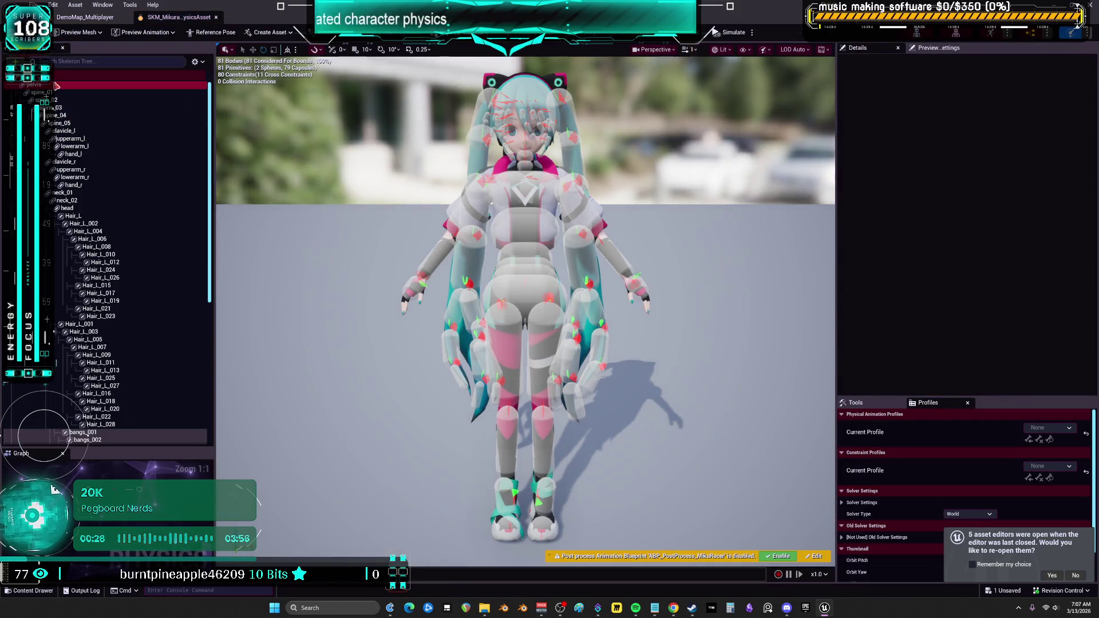
right_click(77, 87)
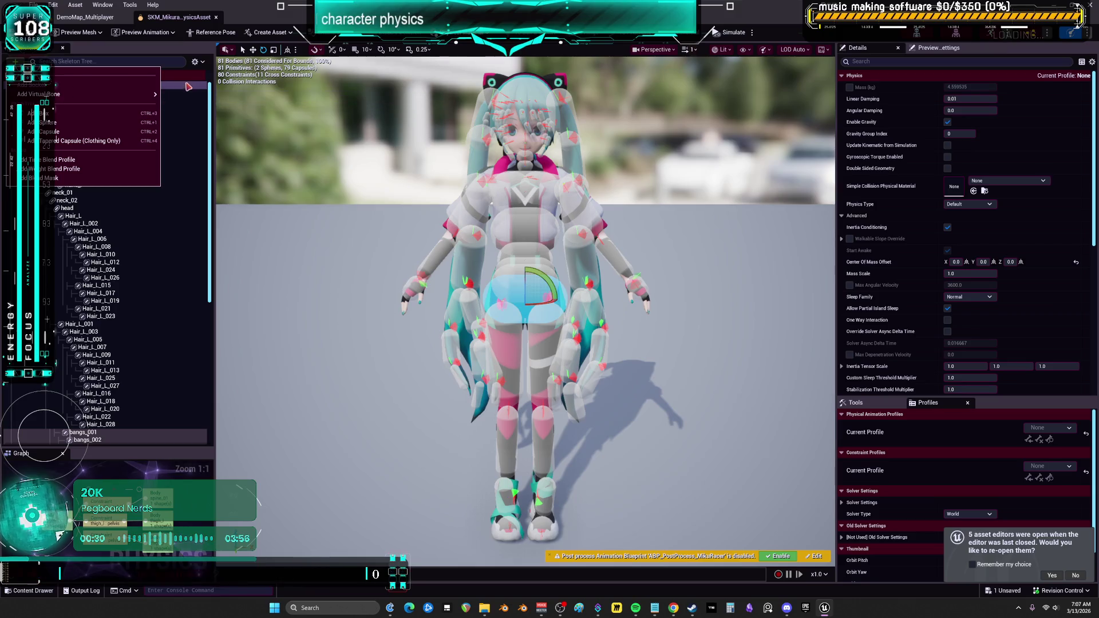
Make the skeleton tree show collision primitives and all bones, including Root and ik bones.
left_click(195, 61)
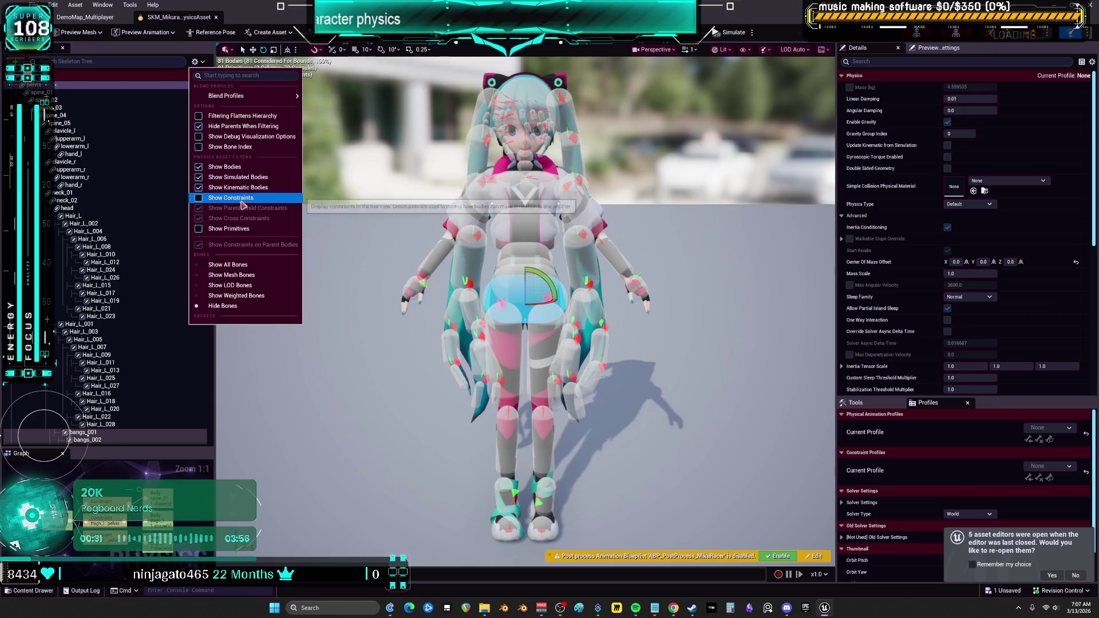
left_click(229, 228)
left_click(196, 62)
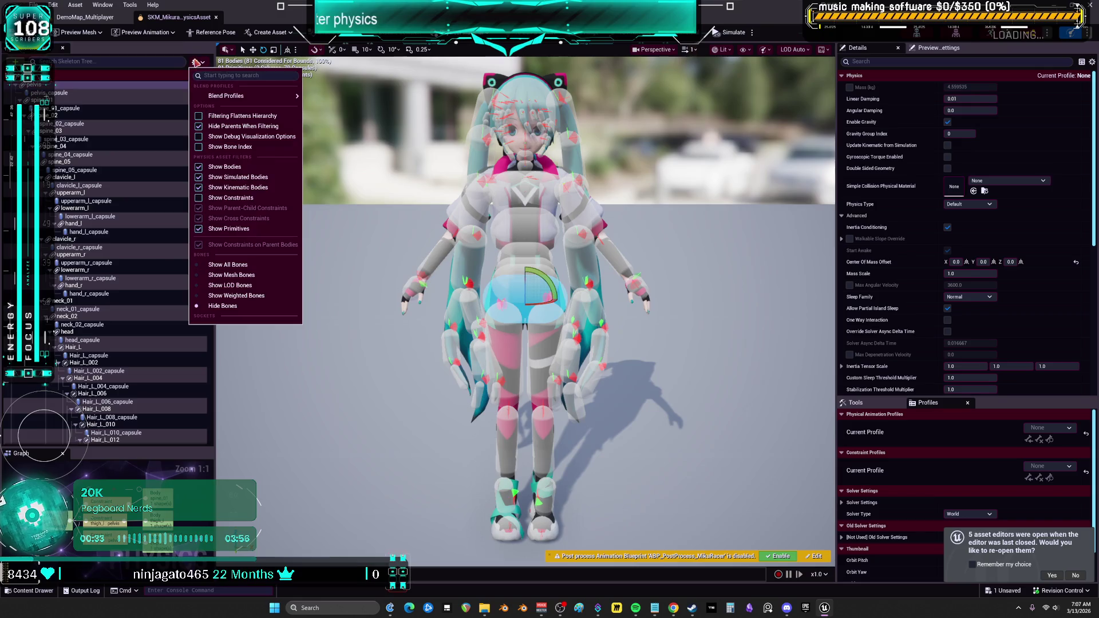
left_click(228, 265)
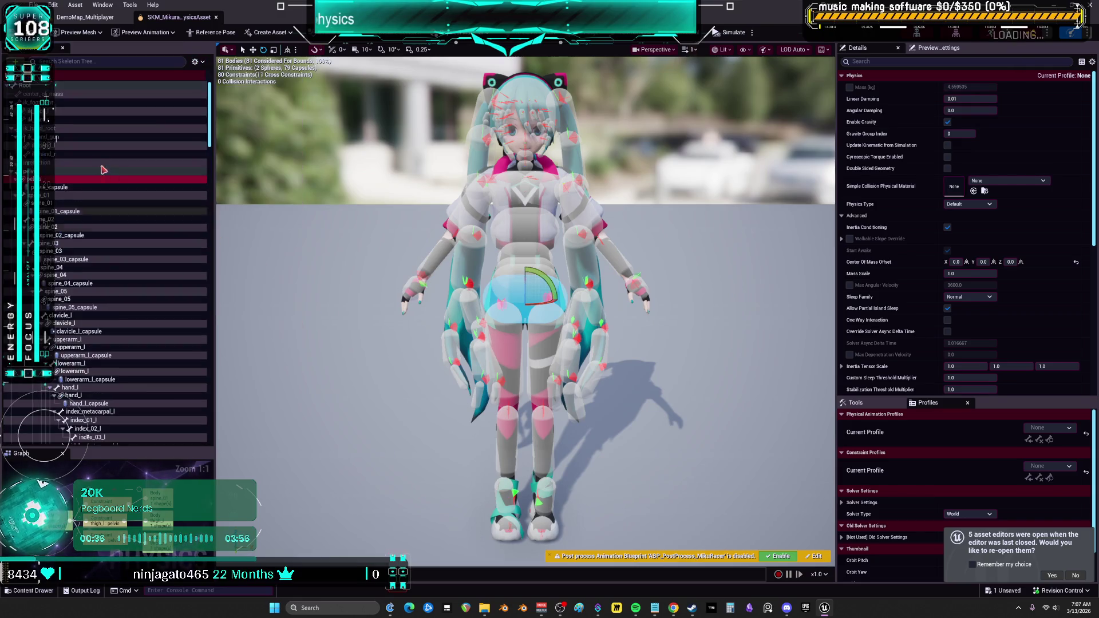
Create a sphere body on the Root bone and select it.
left_click(42, 86)
right_click(42, 86)
mouse_move(167, 175)
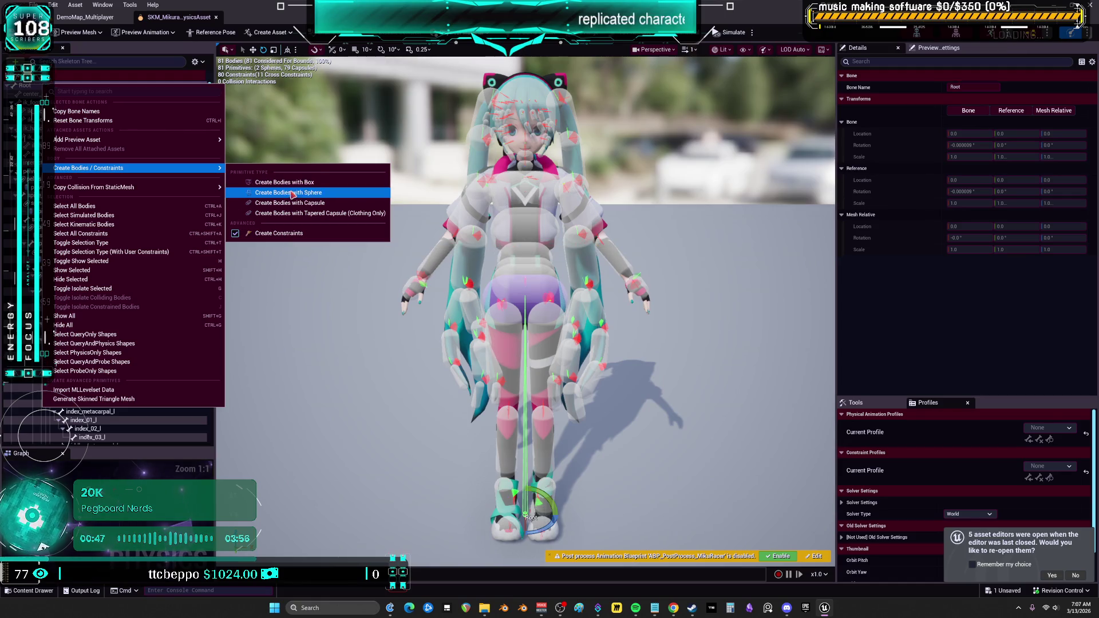
left_click(287, 193)
left_click(63, 103)
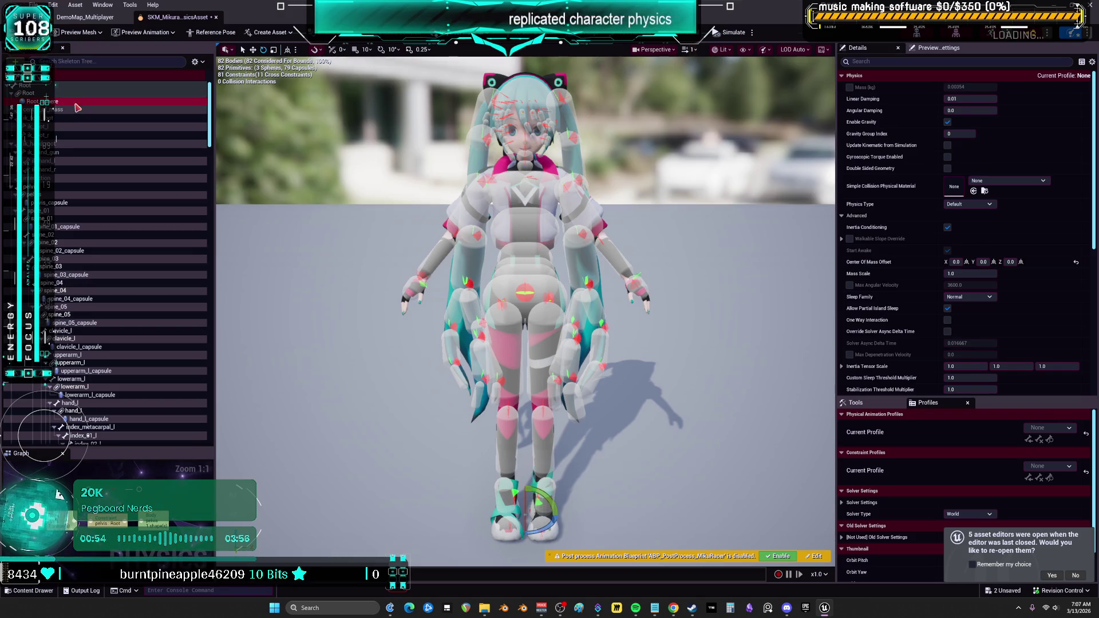
Inspect the root-to-pelvis constraint and set the Root body's Physics Type to Kinematic.
left_click(195, 61)
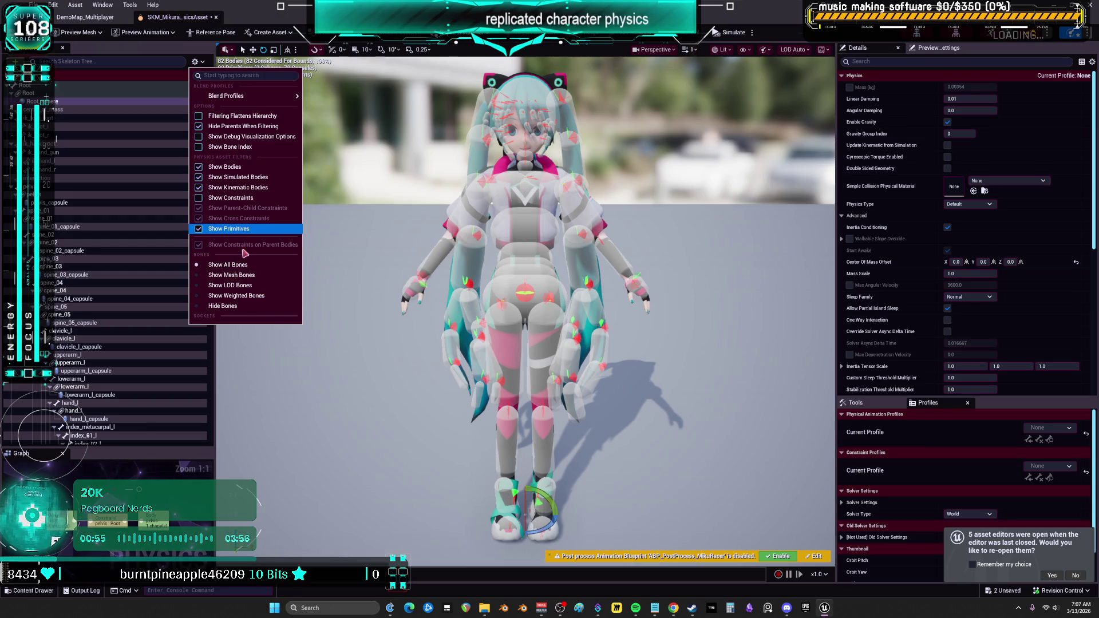
left_click(227, 199)
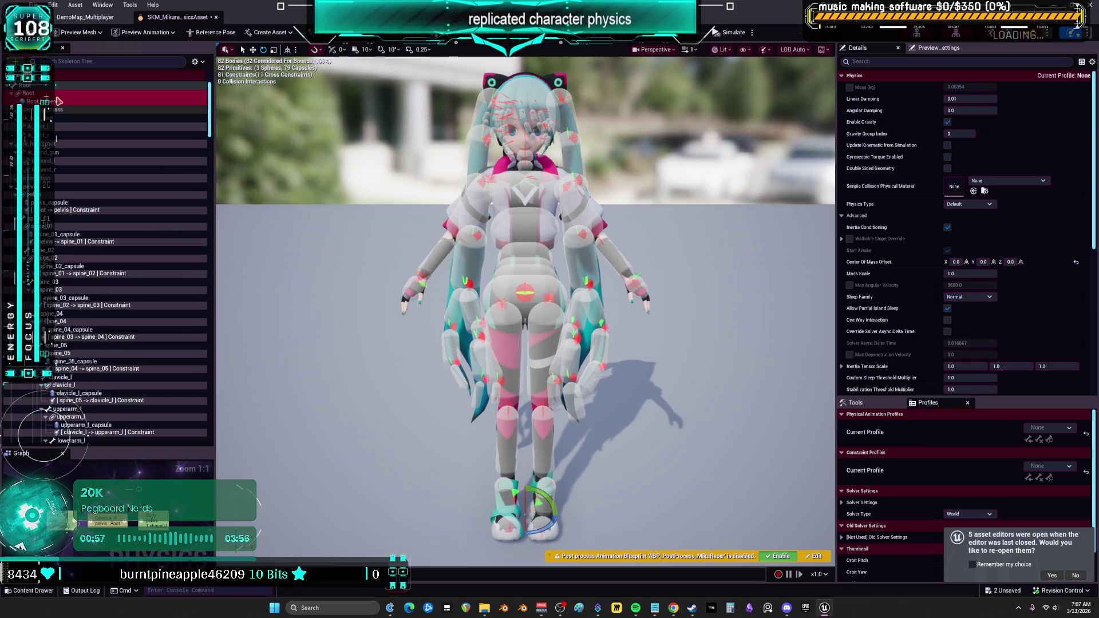
left_click(77, 210)
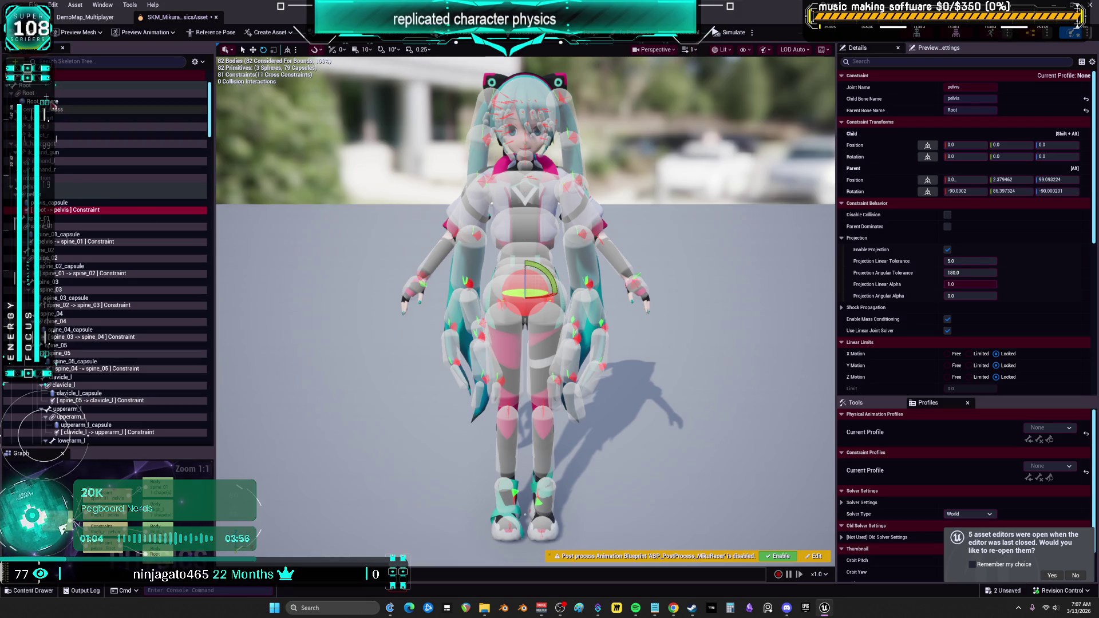
left_click(86, 101)
left_click(974, 204)
left_click(974, 221)
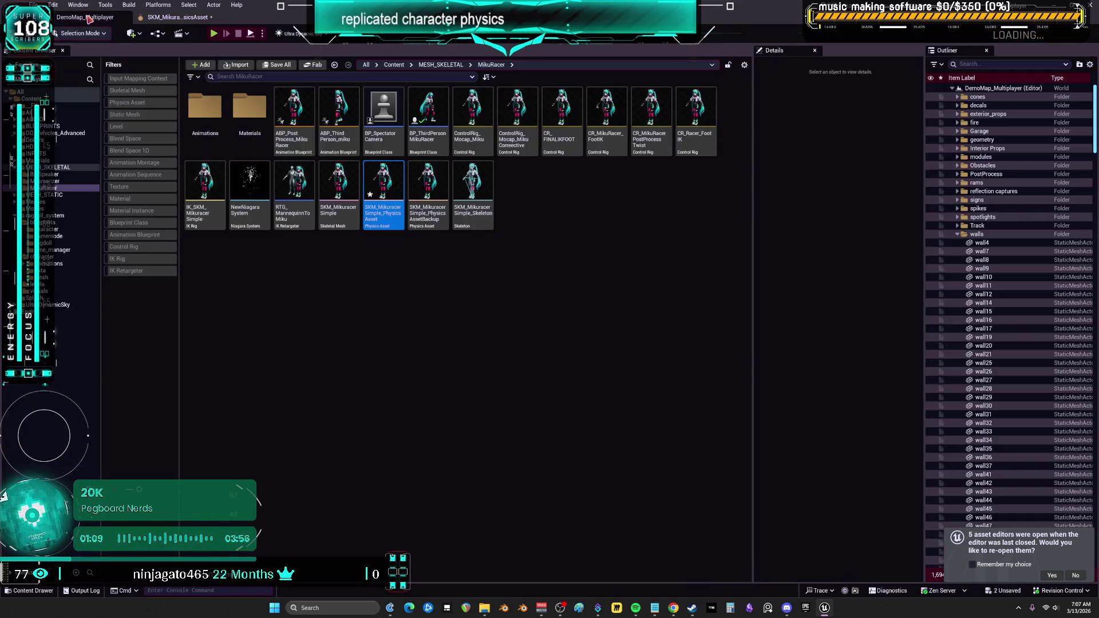
left_click(86, 17)
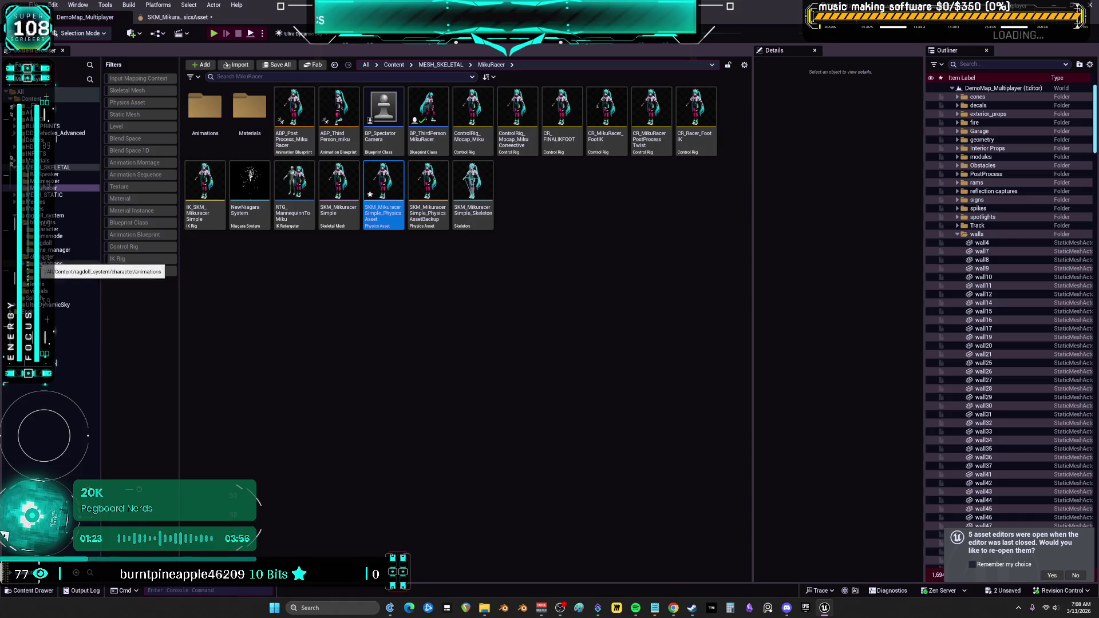
left_click(85, 228)
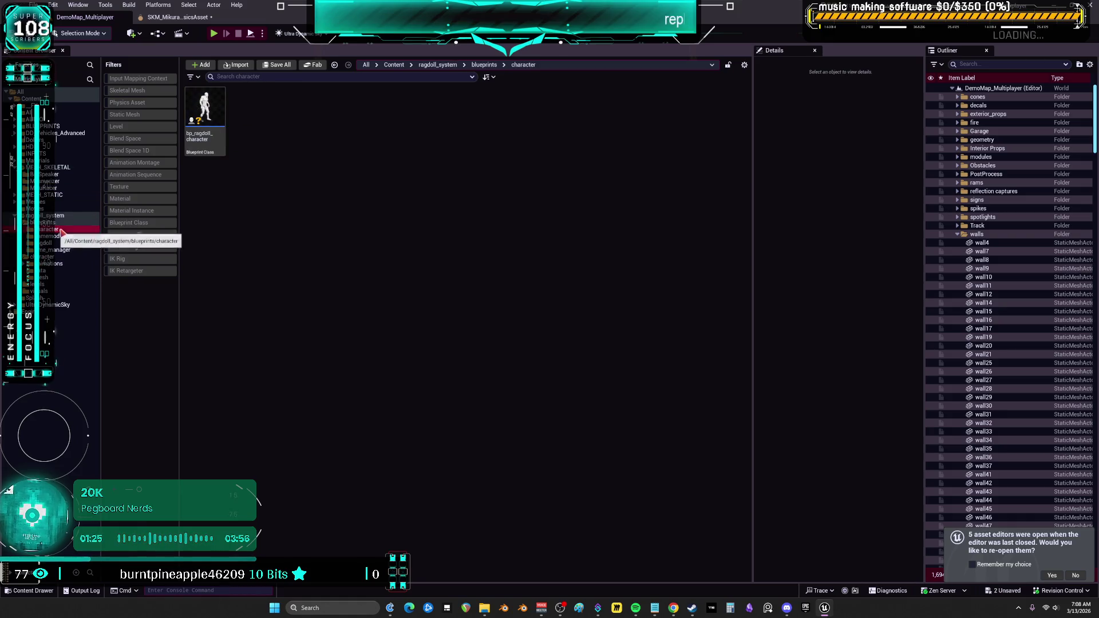
left_click(57, 249)
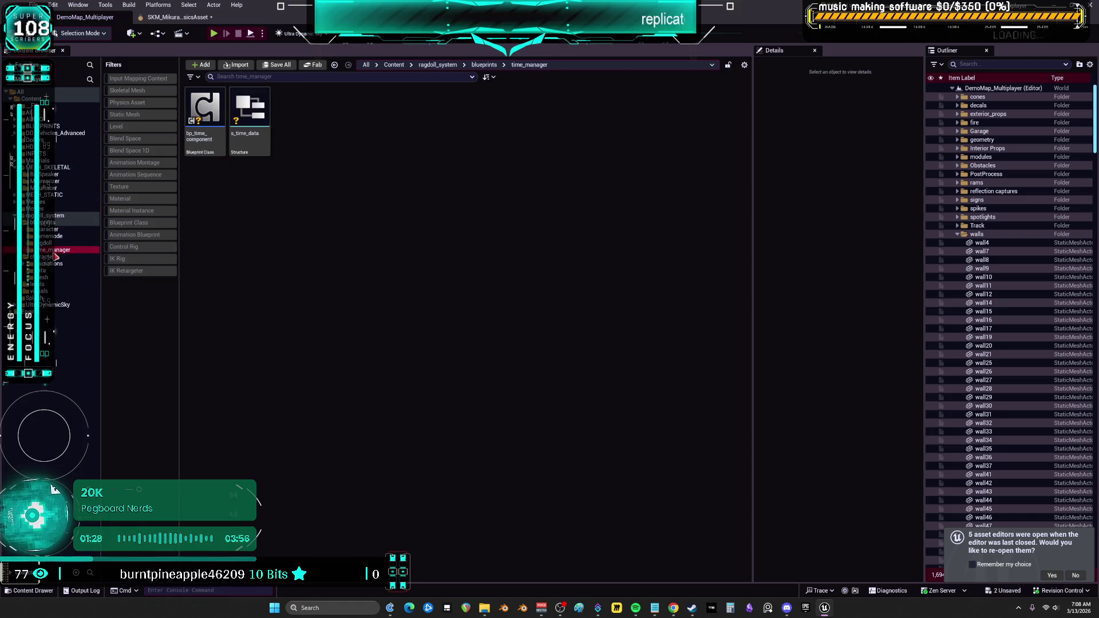
left_click(55, 216)
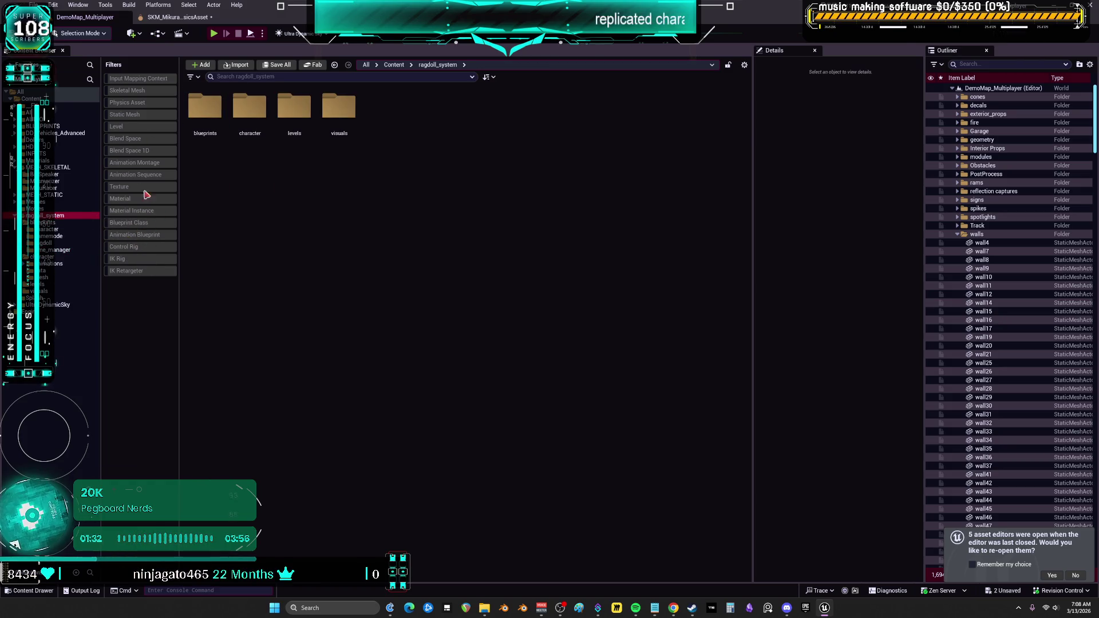
double_click(249, 106)
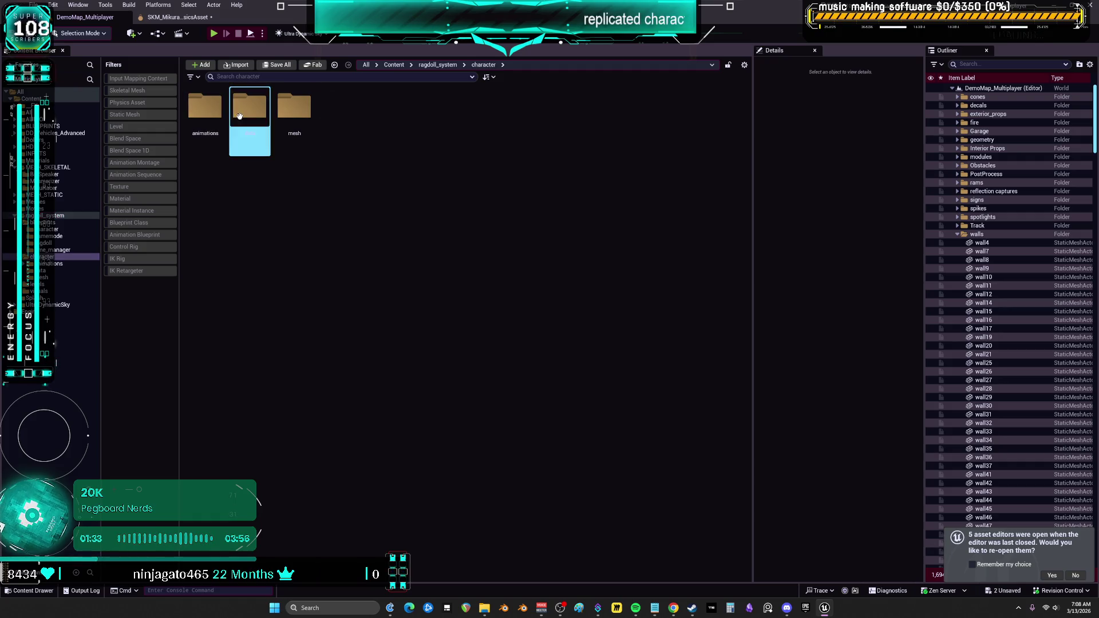
double_click(287, 112)
left_click(47, 264)
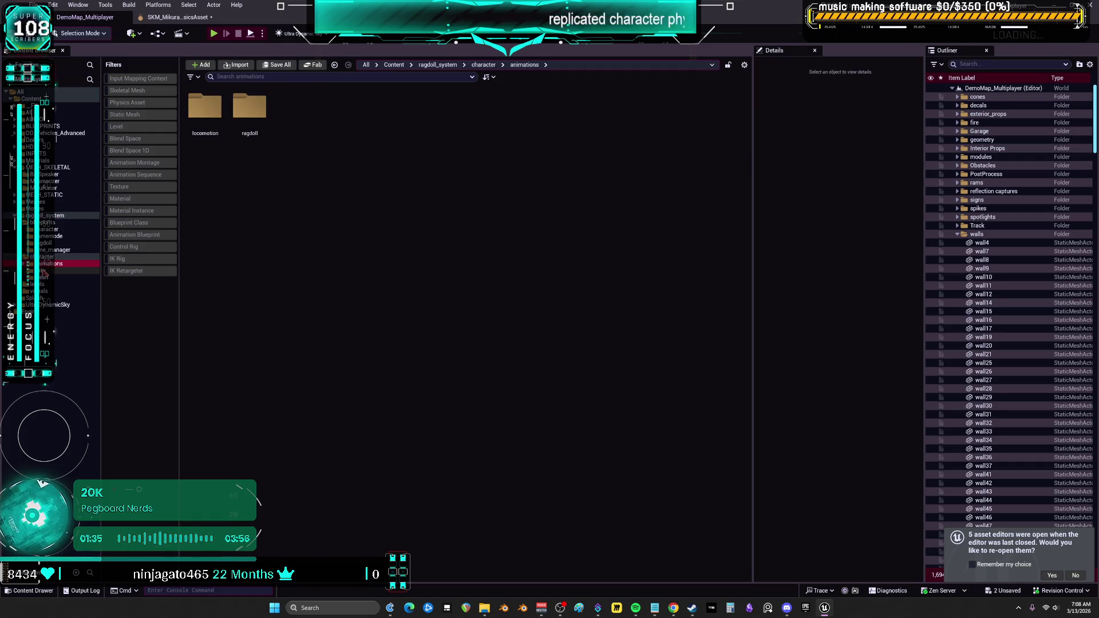
left_click(27, 264)
left_click(45, 270)
left_click(46, 277)
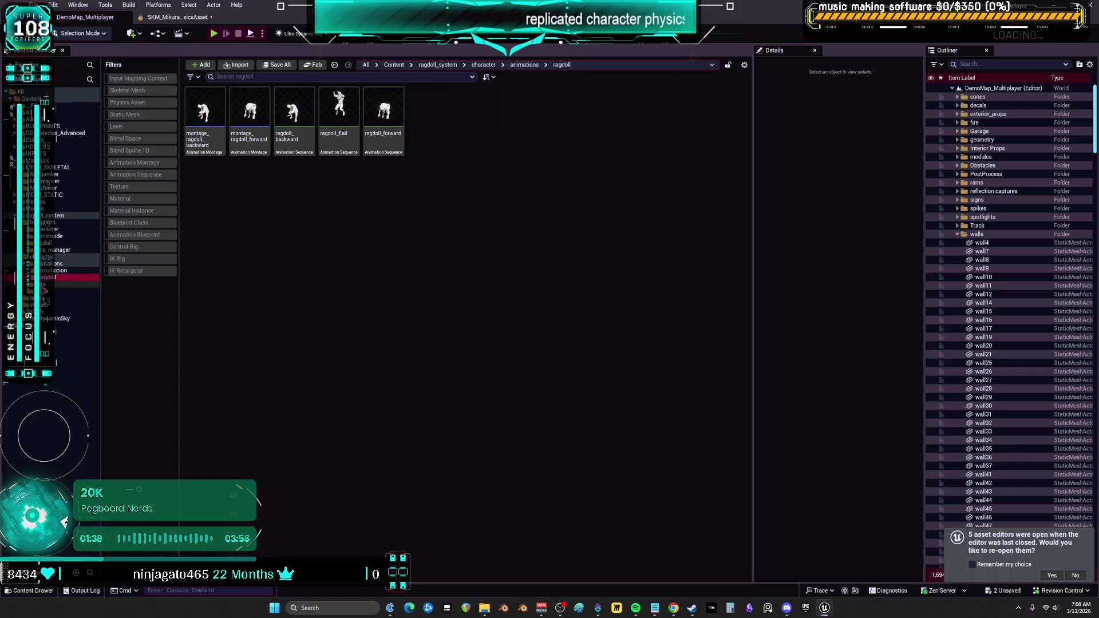
left_click(42, 284)
double_click(250, 114)
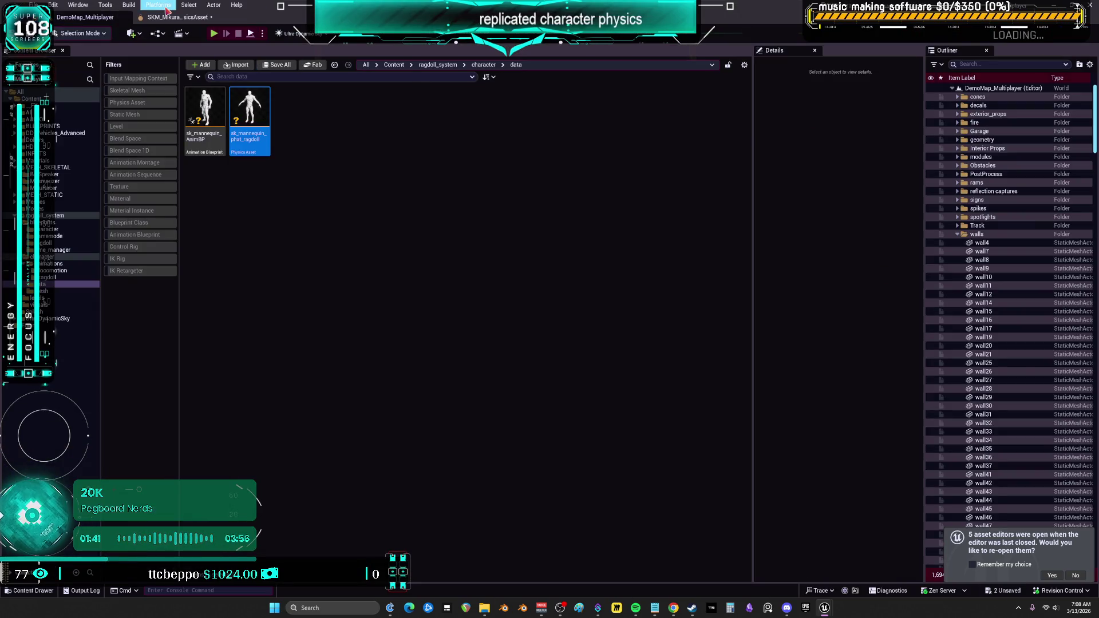
left_click(171, 17)
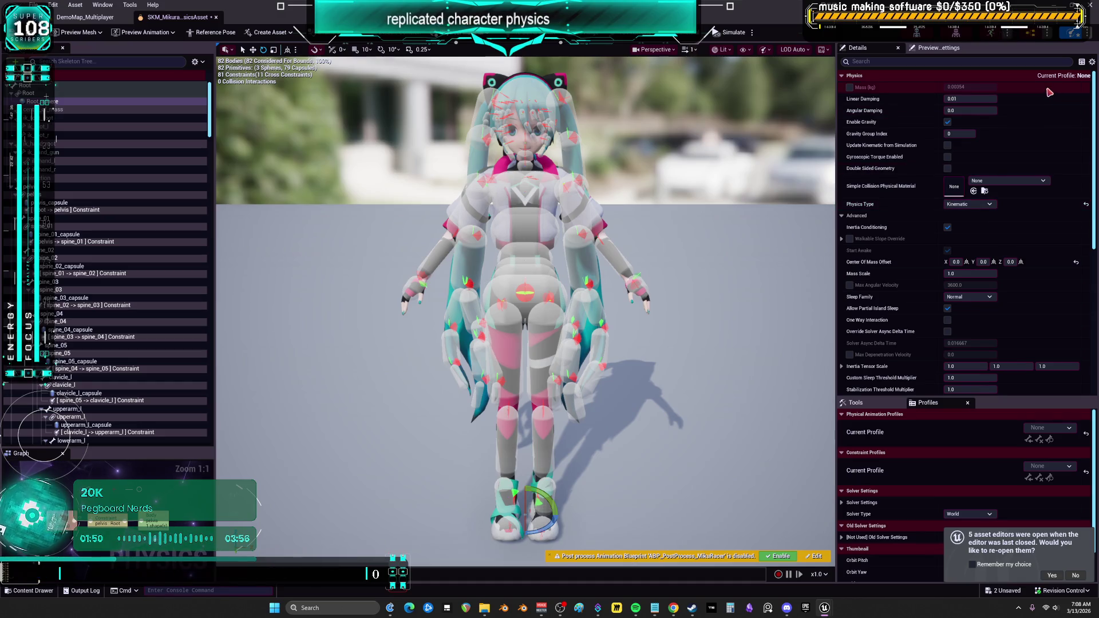
Set Root body damping to 0.05 (linear and angular), enable Max Angular Velocity 3600, expand Walkable Slope Override.
left_click(984, 100)
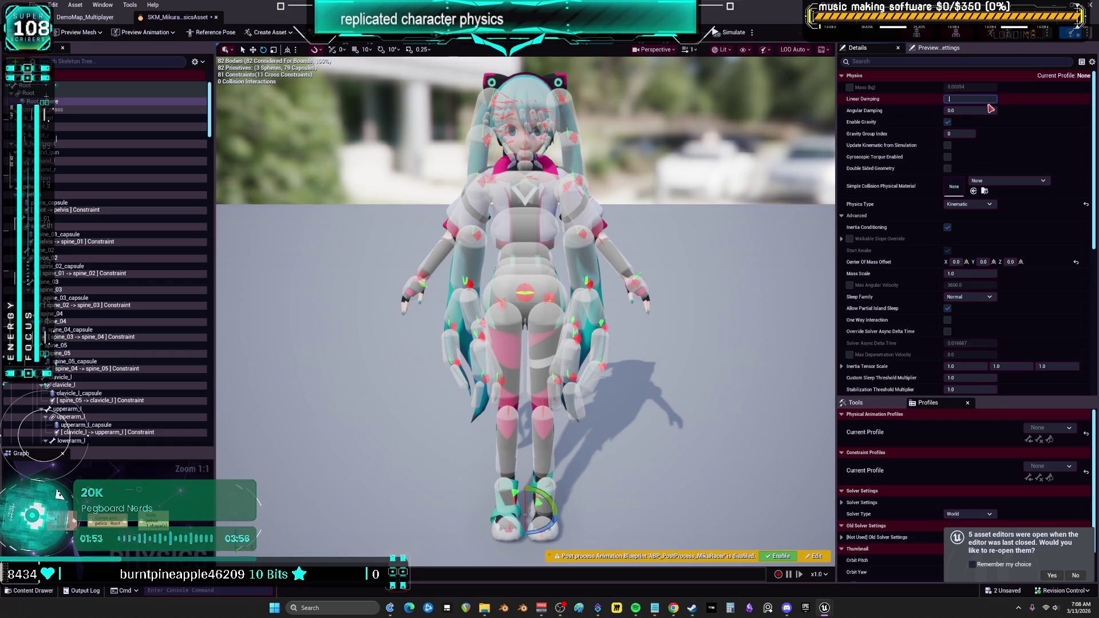
type("0.05")
left_click(976, 110)
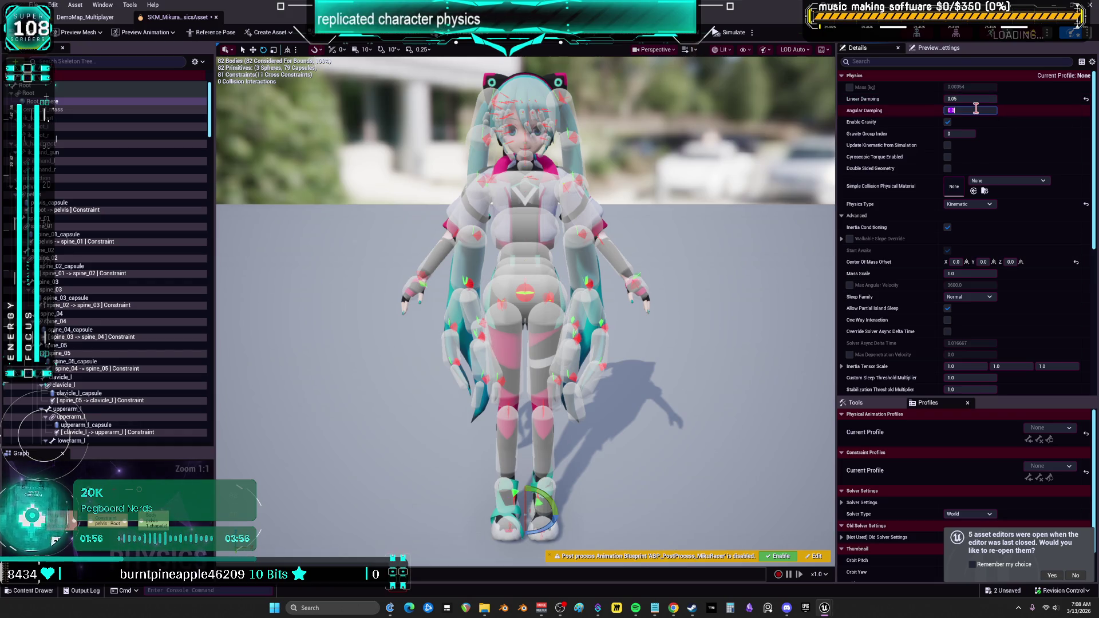
key("Return")
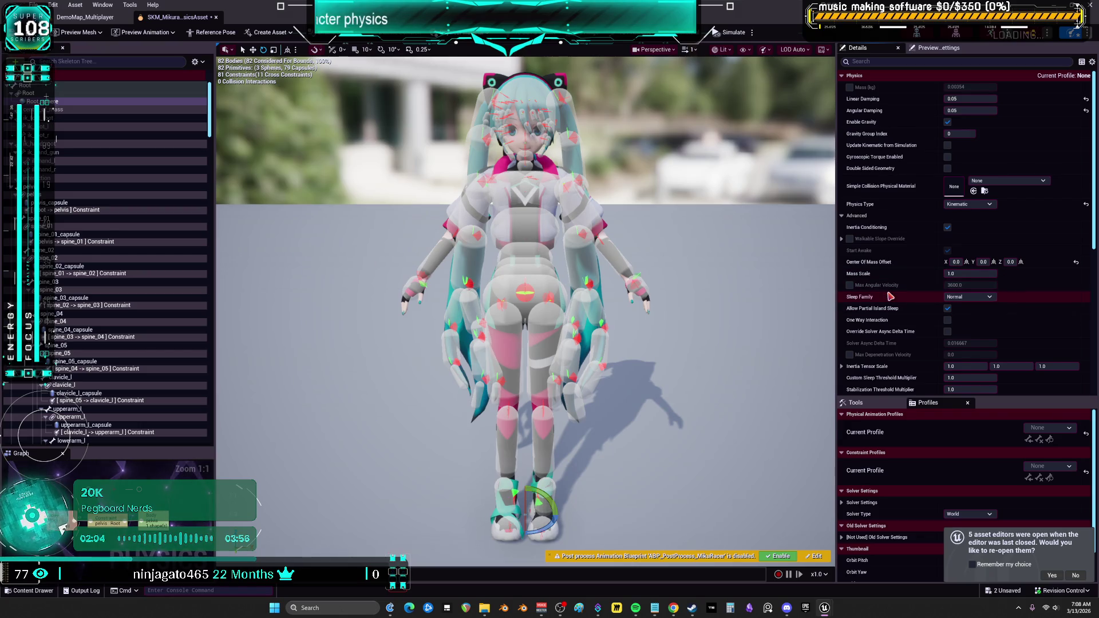
scroll(890, 296, "down", 3)
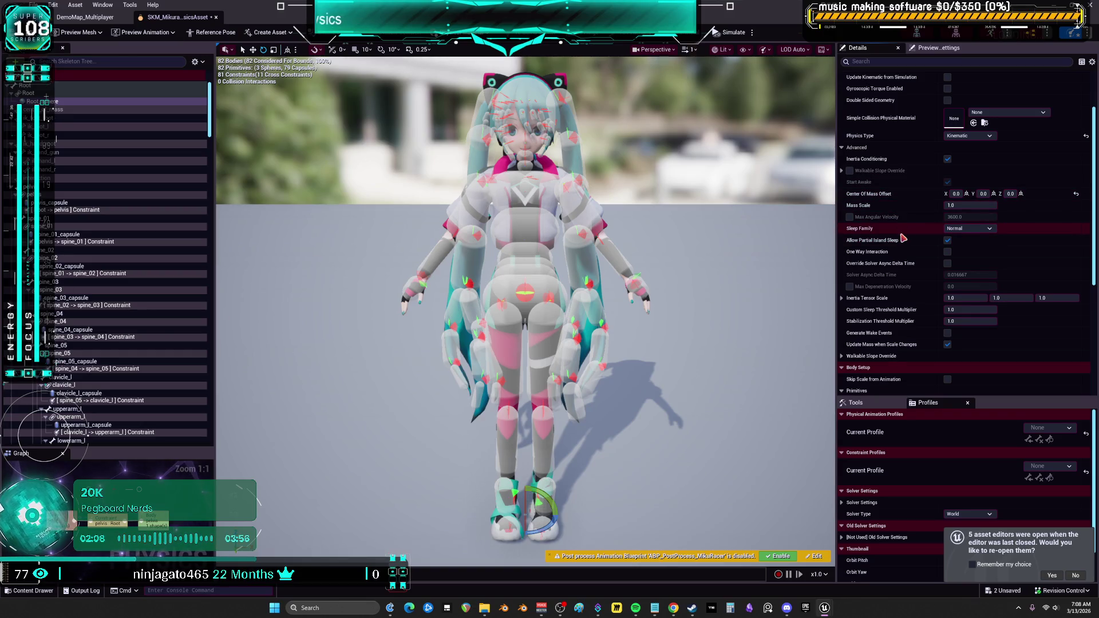
scroll(903, 238, "down", 4)
scroll(902, 237, "up", 2)
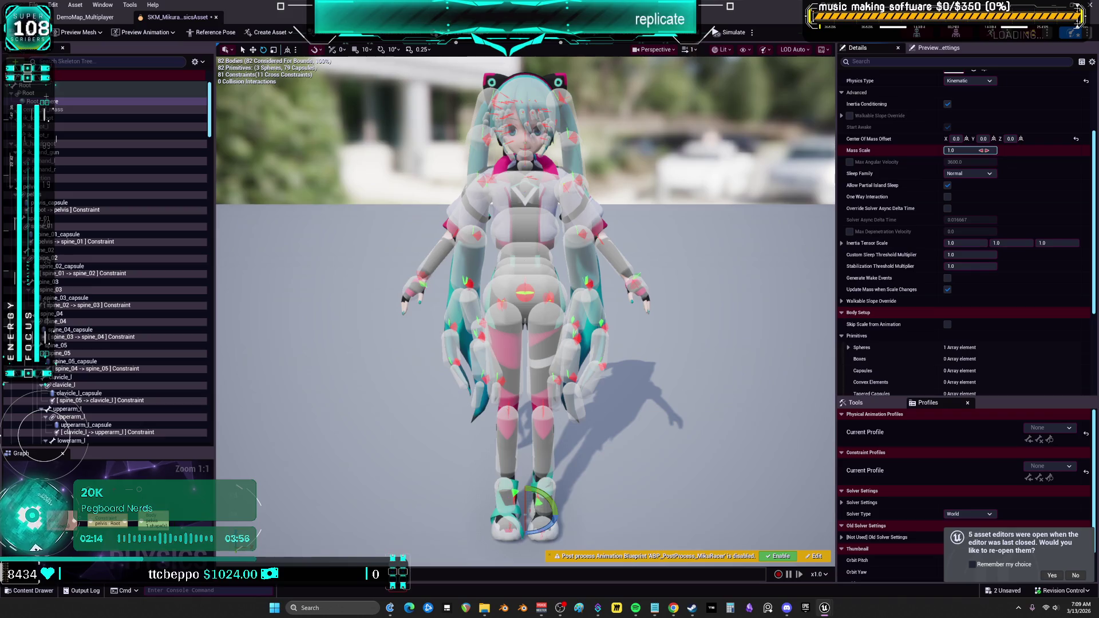
left_click(850, 163)
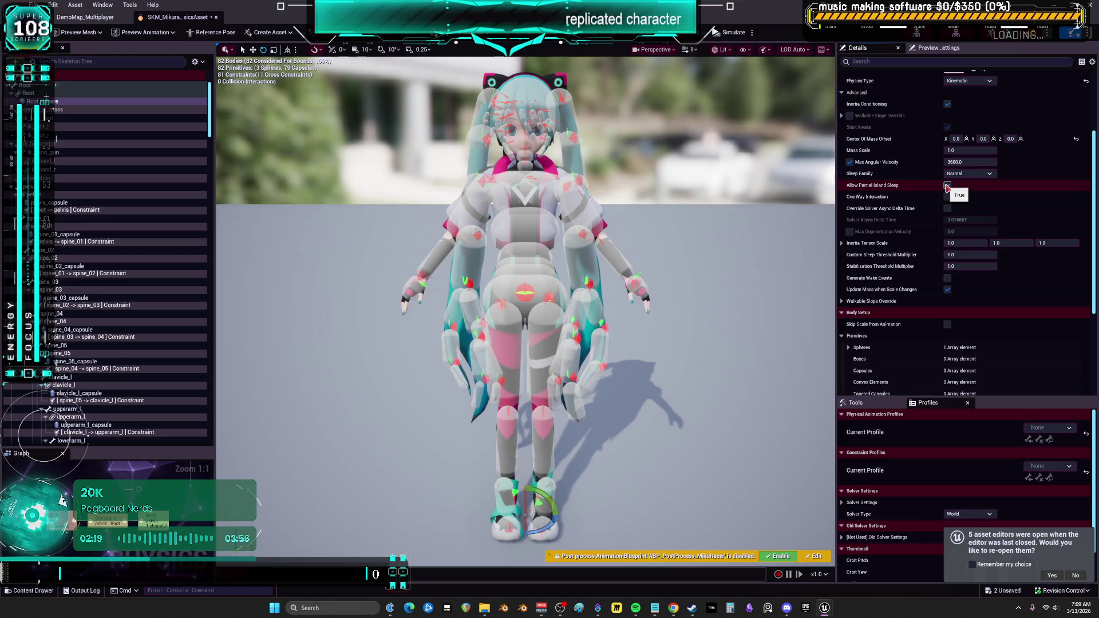
left_click(841, 301)
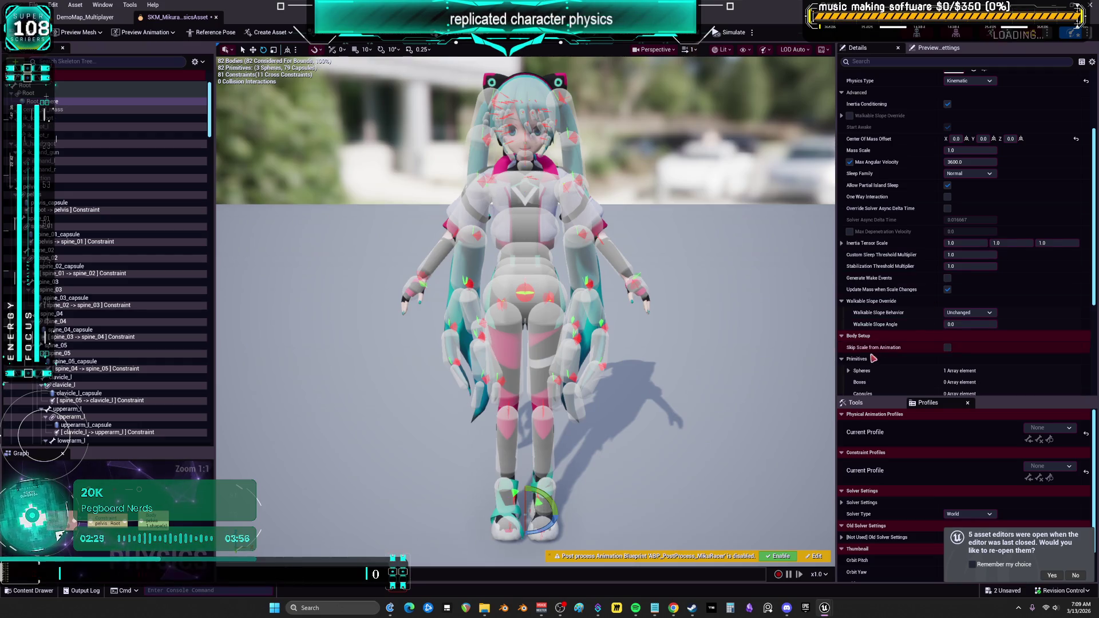
Set the Root sphere's radius under Primitives > Spheres > Index [0] to 5.0.
scroll(880, 355, "down", 3)
left_click(849, 289)
left_click(855, 301)
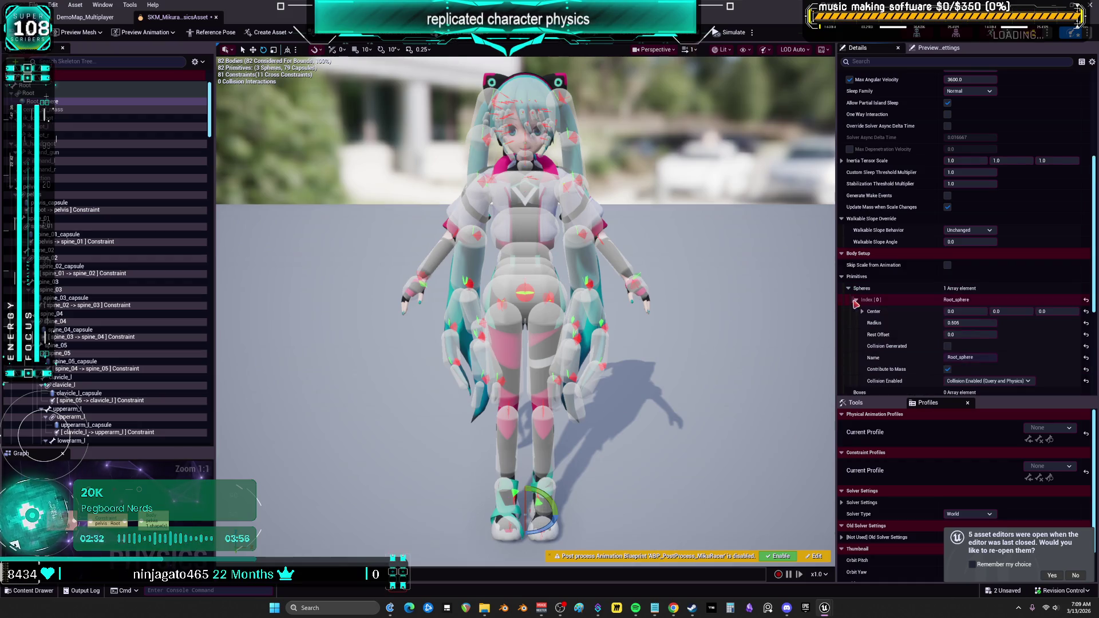
left_click(961, 323)
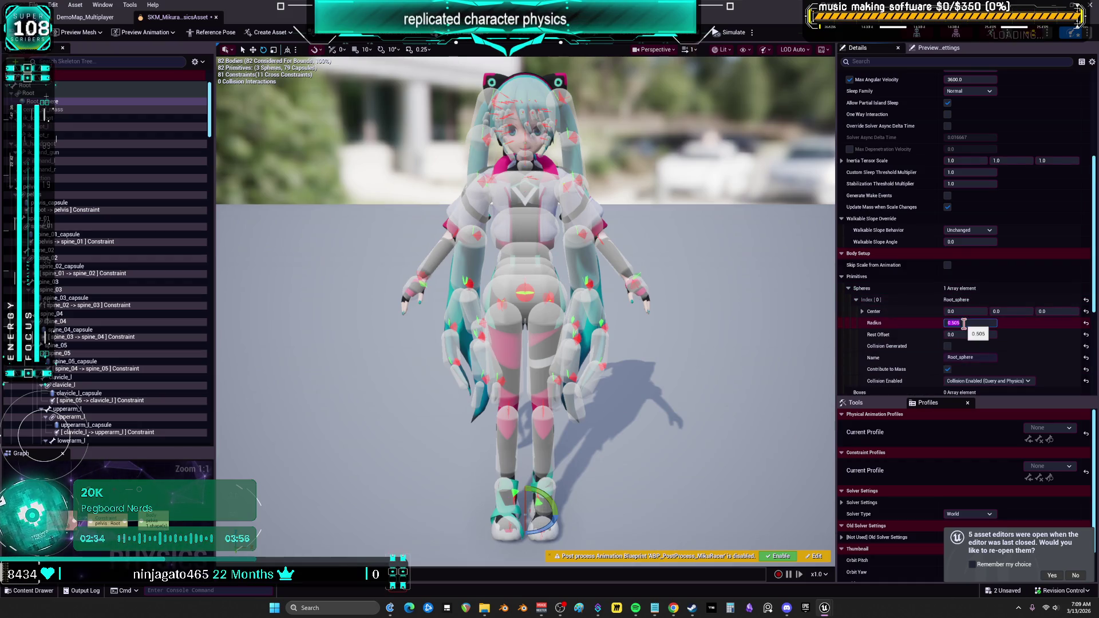
type("5")
key("Return")
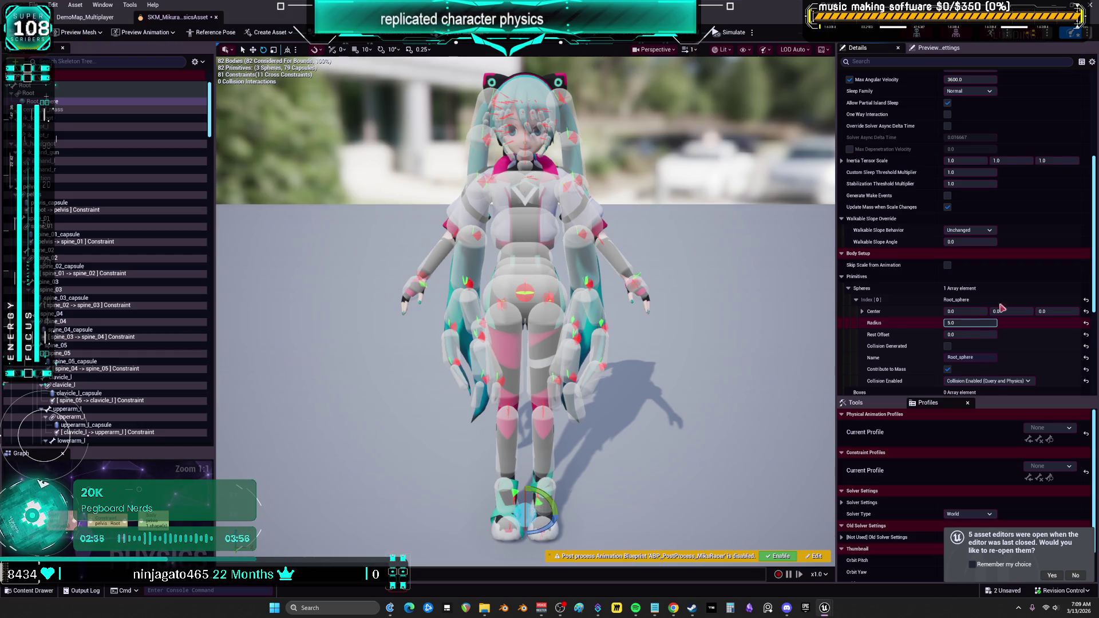
Enable Use CCD under the root body's advanced collision settings.
scroll(1030, 286, "down", 2)
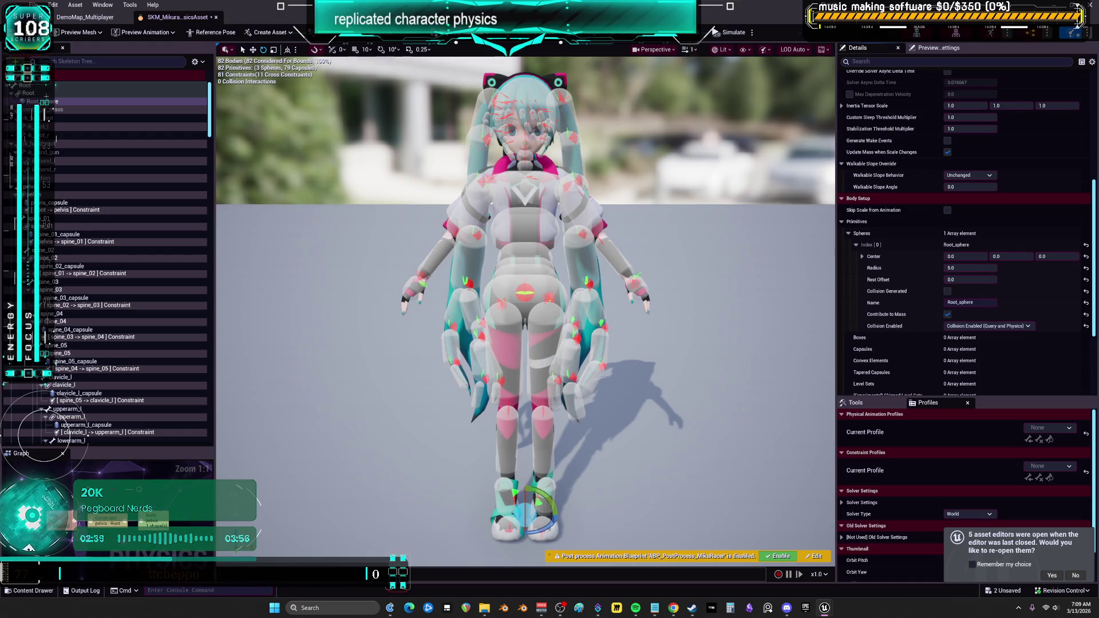
scroll(889, 302, "down", 5)
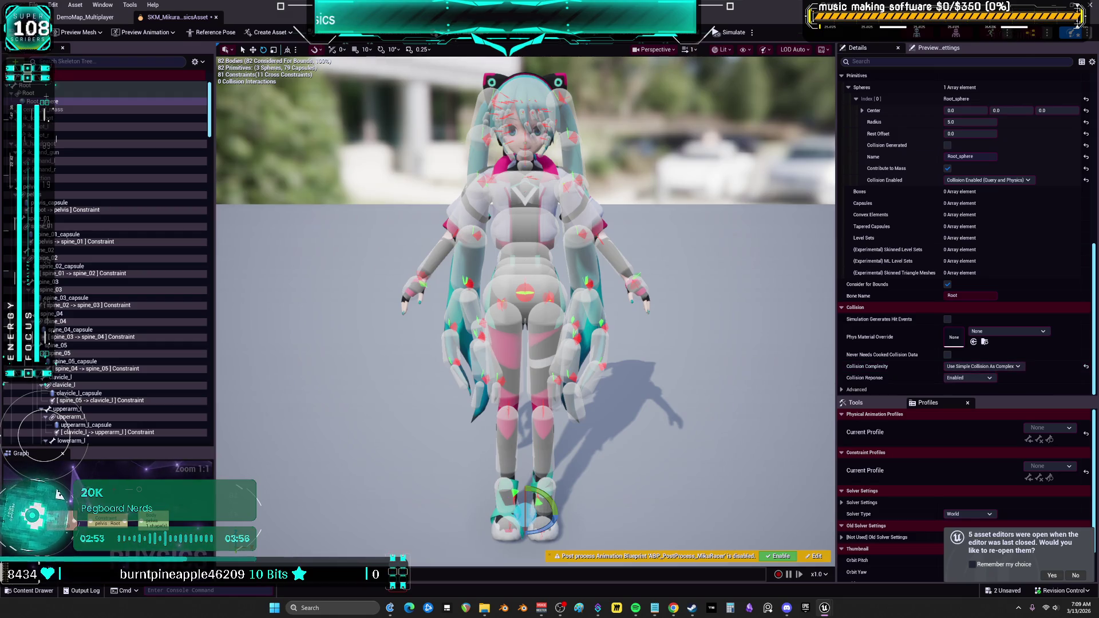
left_click(857, 389)
scroll(877, 358, "down", 2)
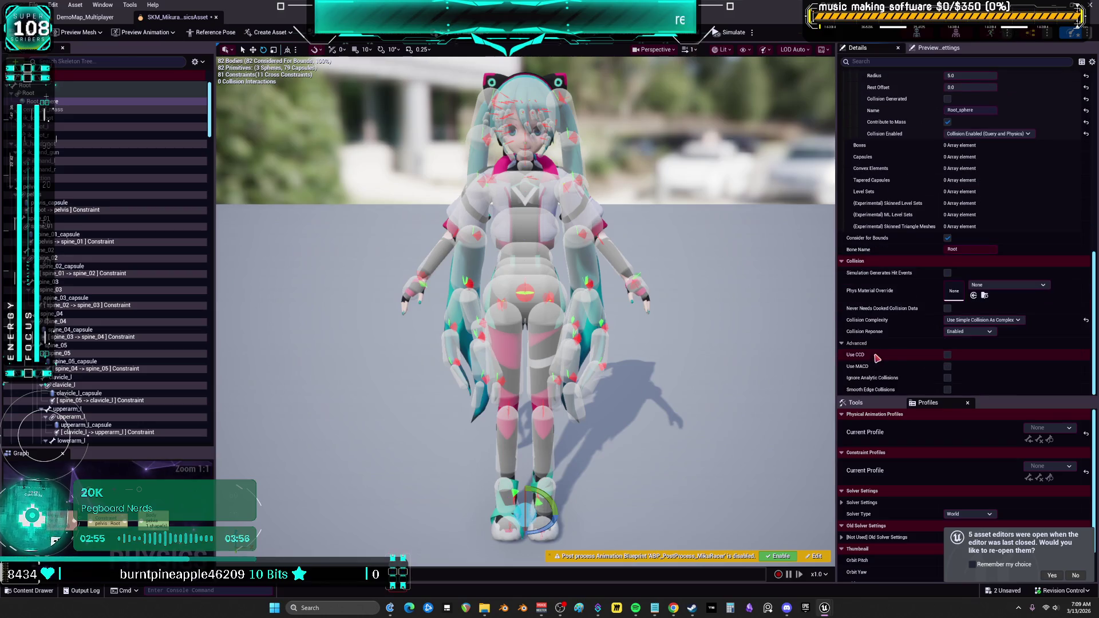
left_click(948, 356)
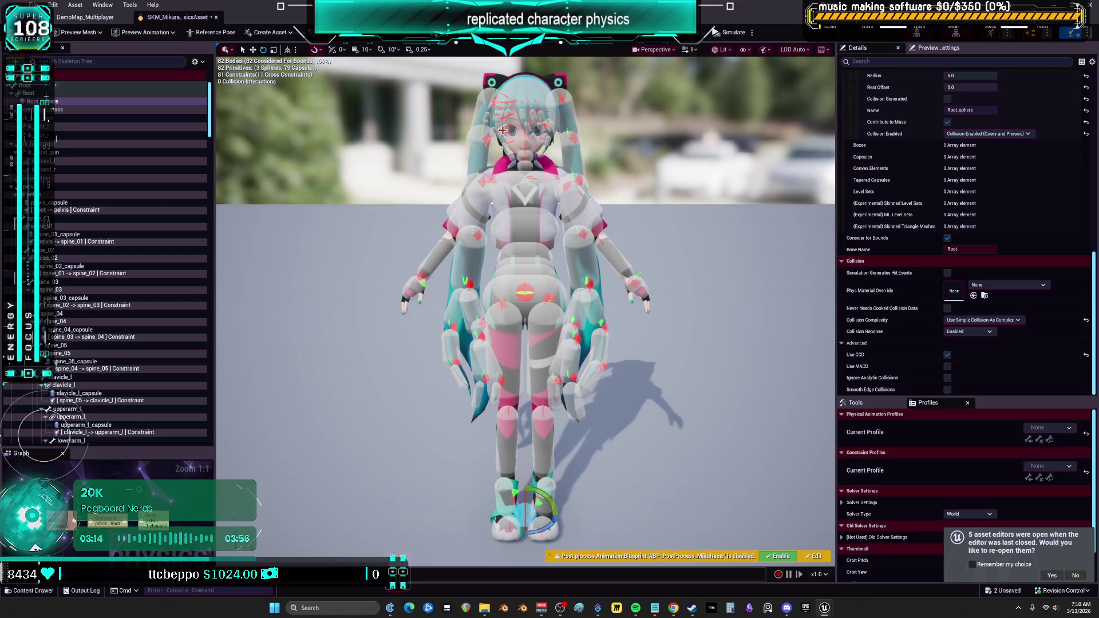
Give pelvis_capsule 0.05 linear and angular damping and tick Max Angular Velocity at 3600.
left_click(60, 205)
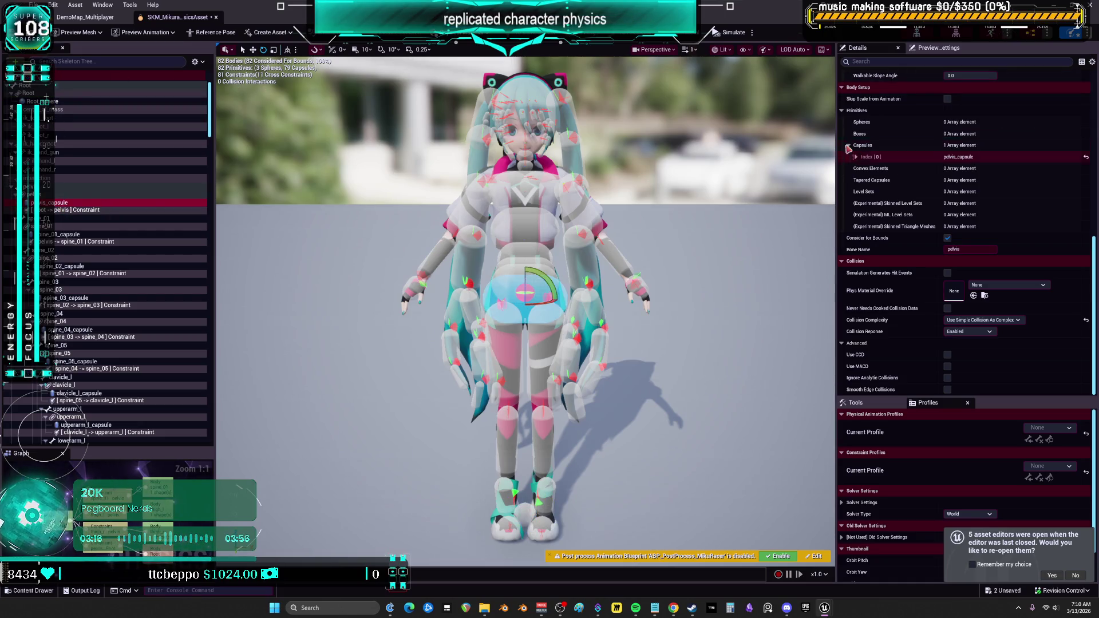
scroll(914, 160, "up", 10)
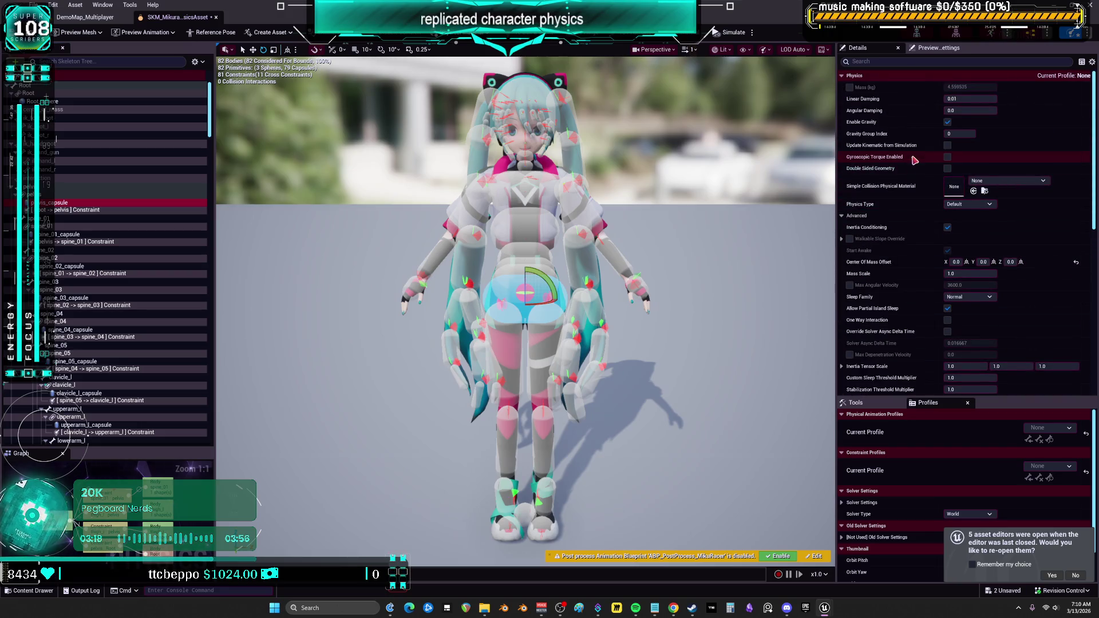
left_click(974, 99)
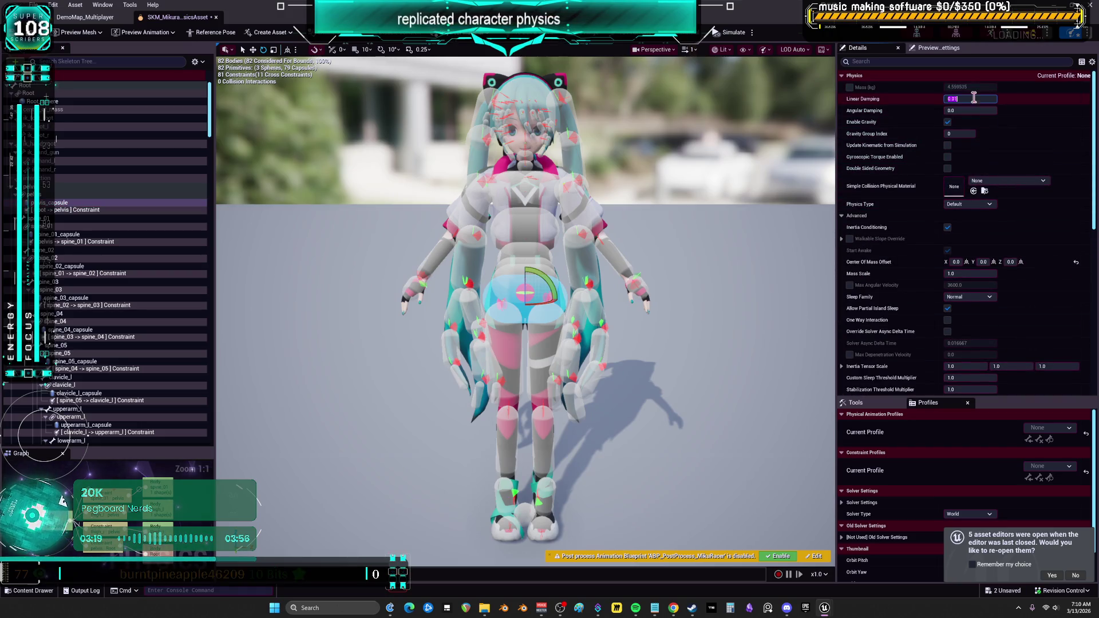
type(".2")
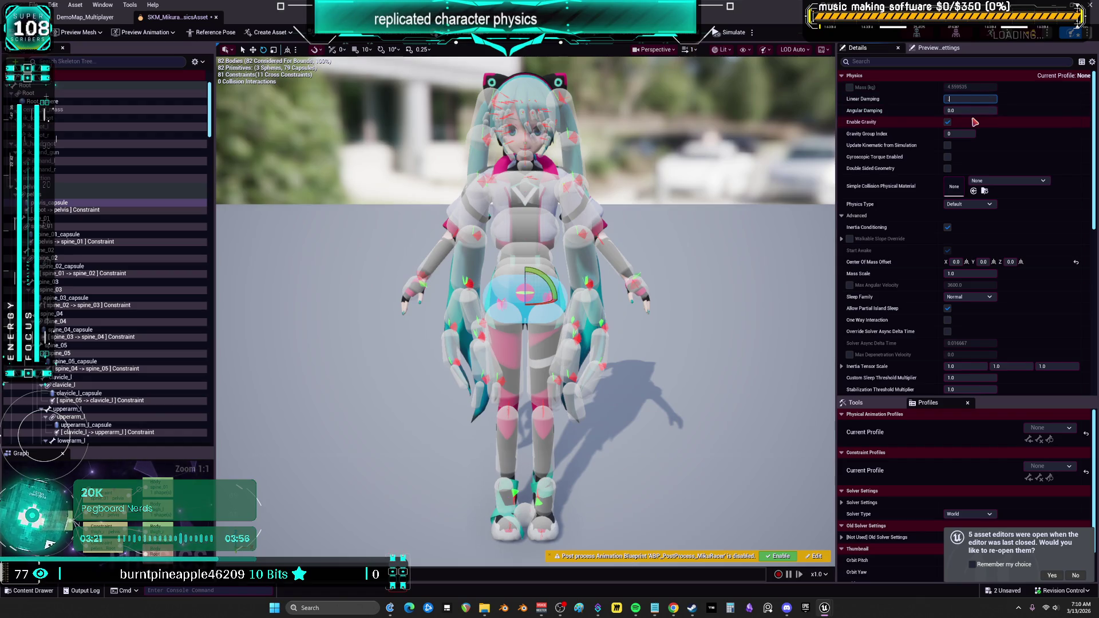
type("0.05")
left_click(976, 111)
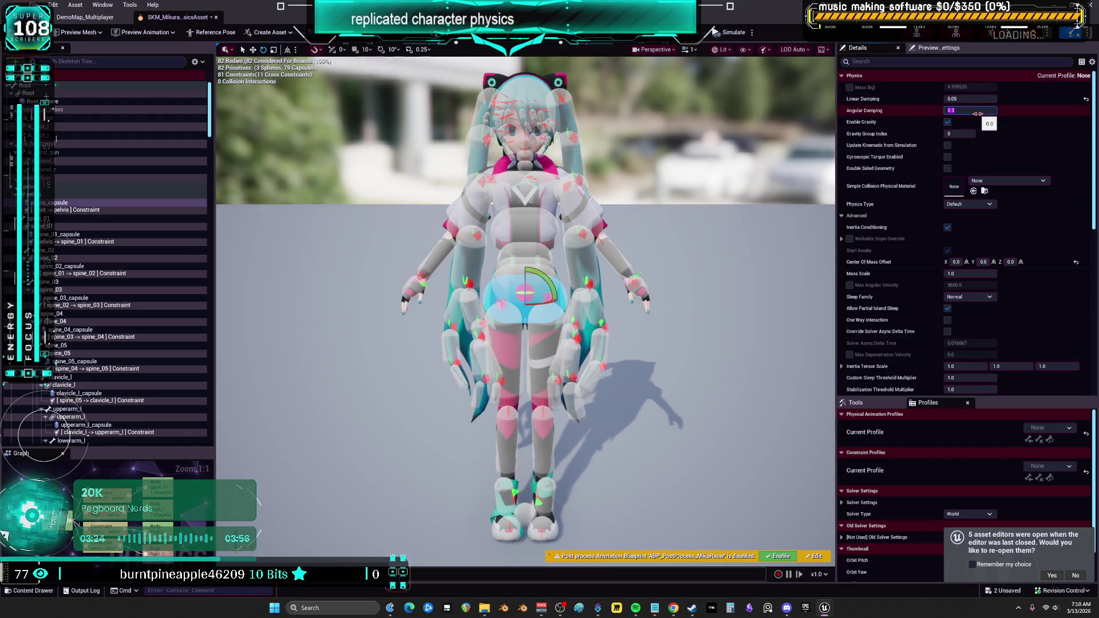
type("5")
key("Return")
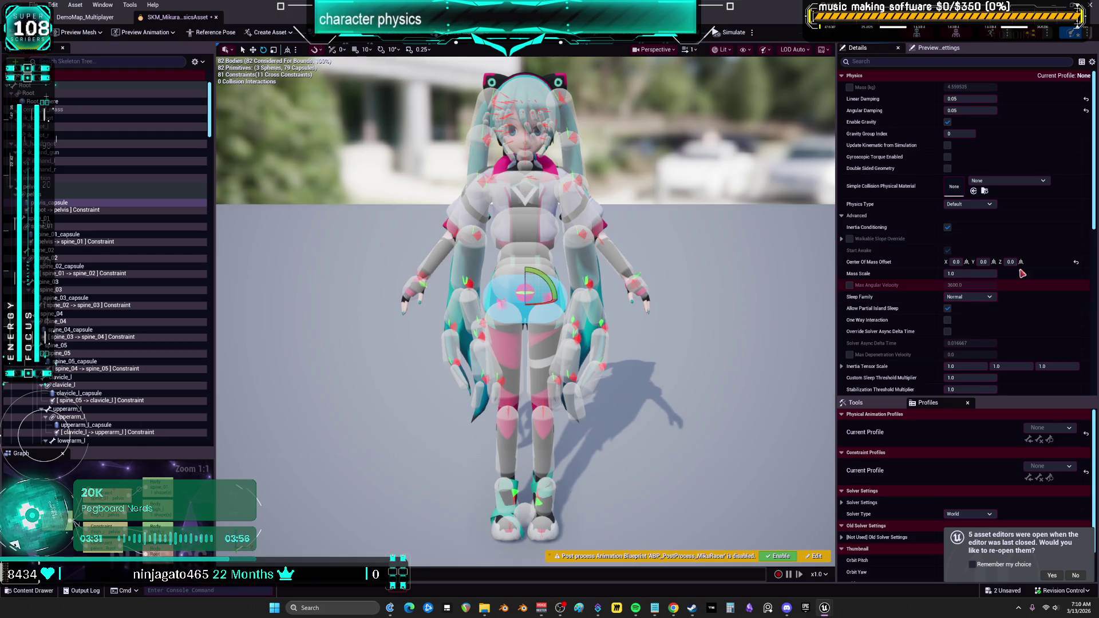
scroll(864, 235, "down", 3)
left_click(849, 217)
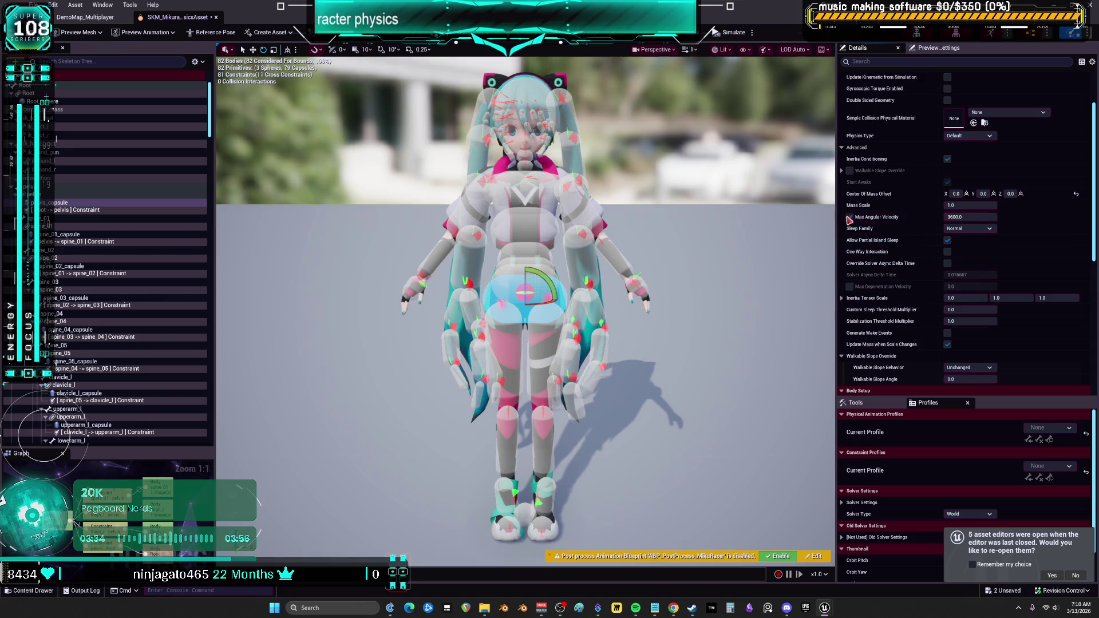
scroll(892, 278, "down", 3)
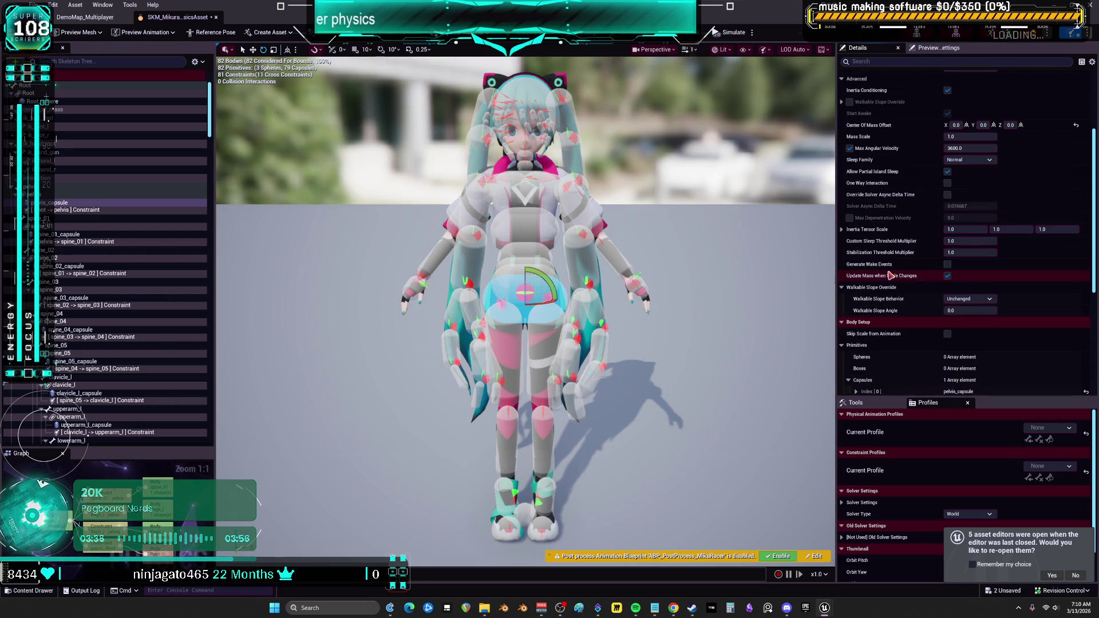
scroll(891, 276, "up", 6)
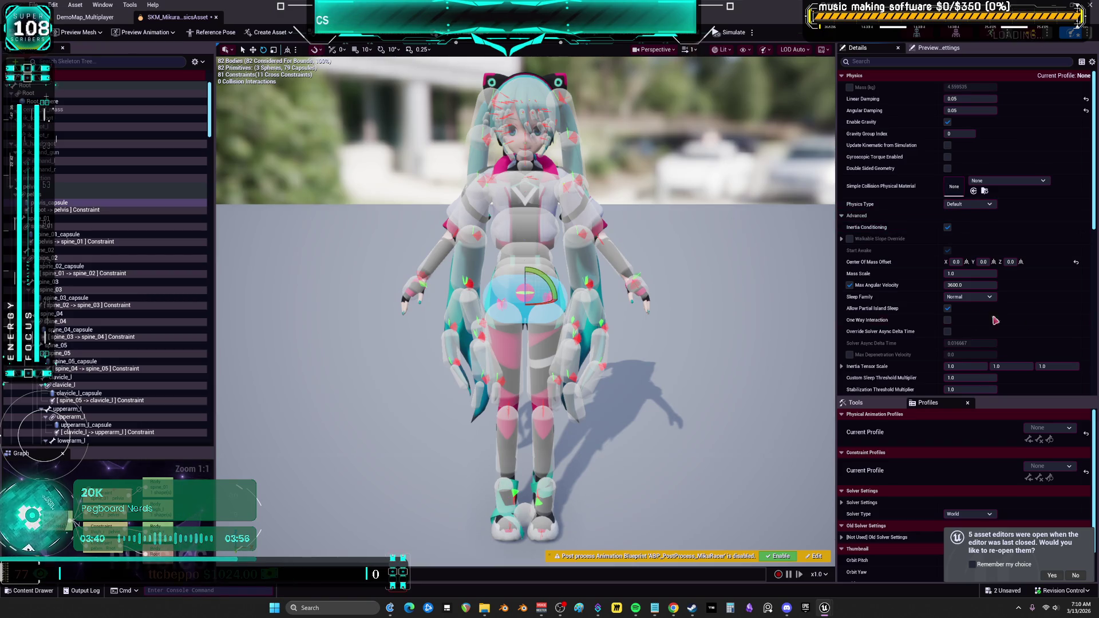
scroll(868, 220, "down", 10)
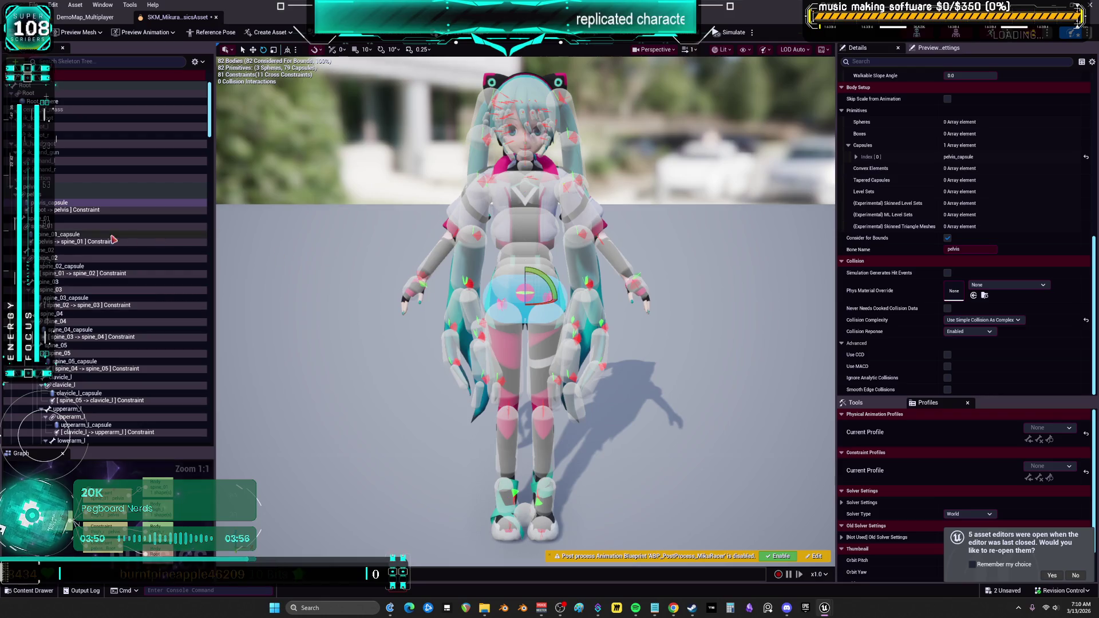
Multi-select the calf, thigh, pelvis, upper-arm and clavicle bodies.
left_click(514, 467)
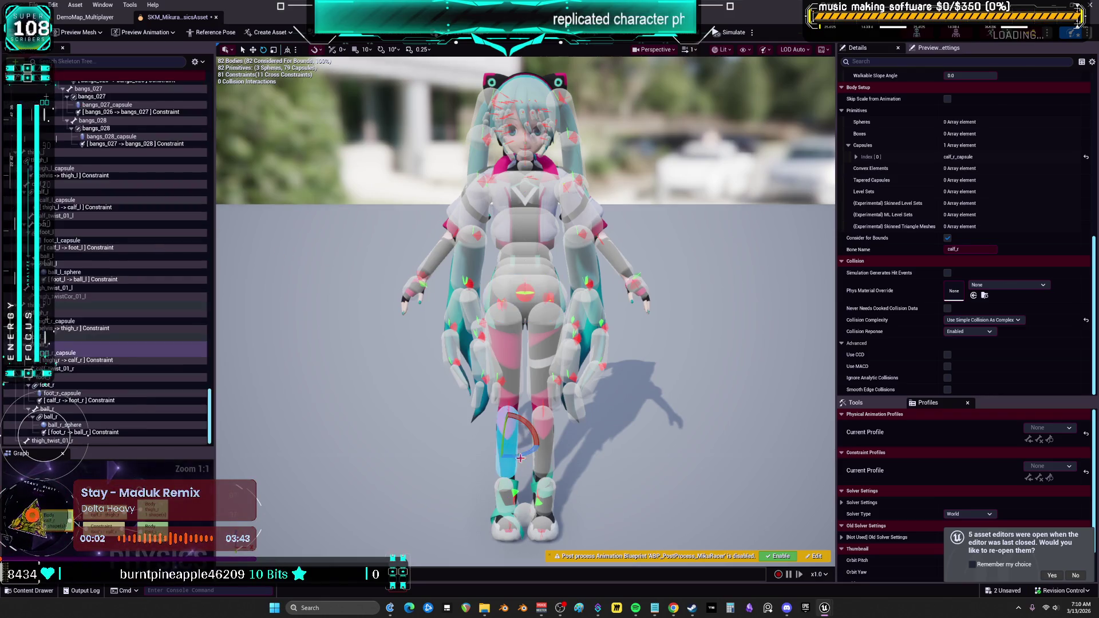
left_click(546, 437, "ctrl")
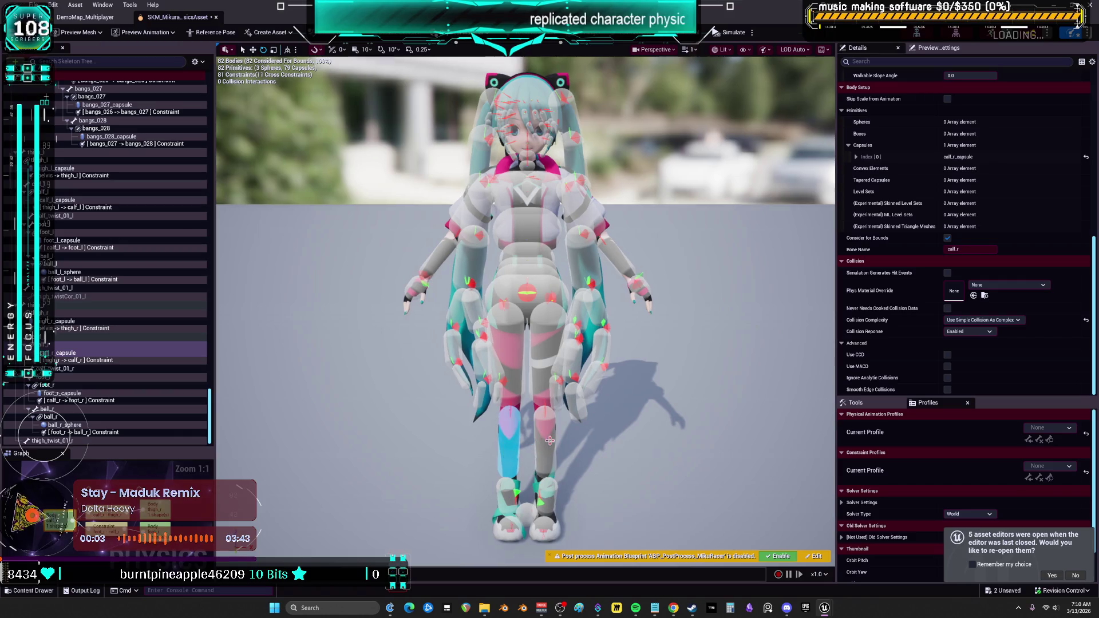
left_click(545, 349, "ctrl")
left_click(507, 339, "ctrl")
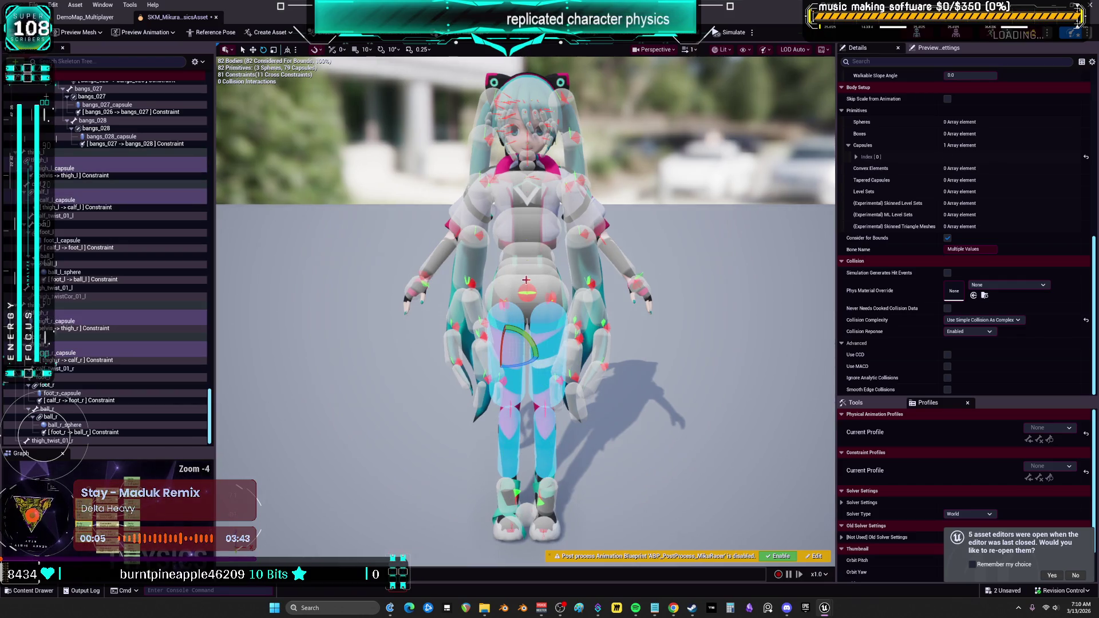
left_click(503, 287, "ctrl")
left_click(455, 220, "ctrl")
left_click(484, 203, "ctrl")
left_click(567, 203, "ctrl")
left_click(616, 252, "ctrl")
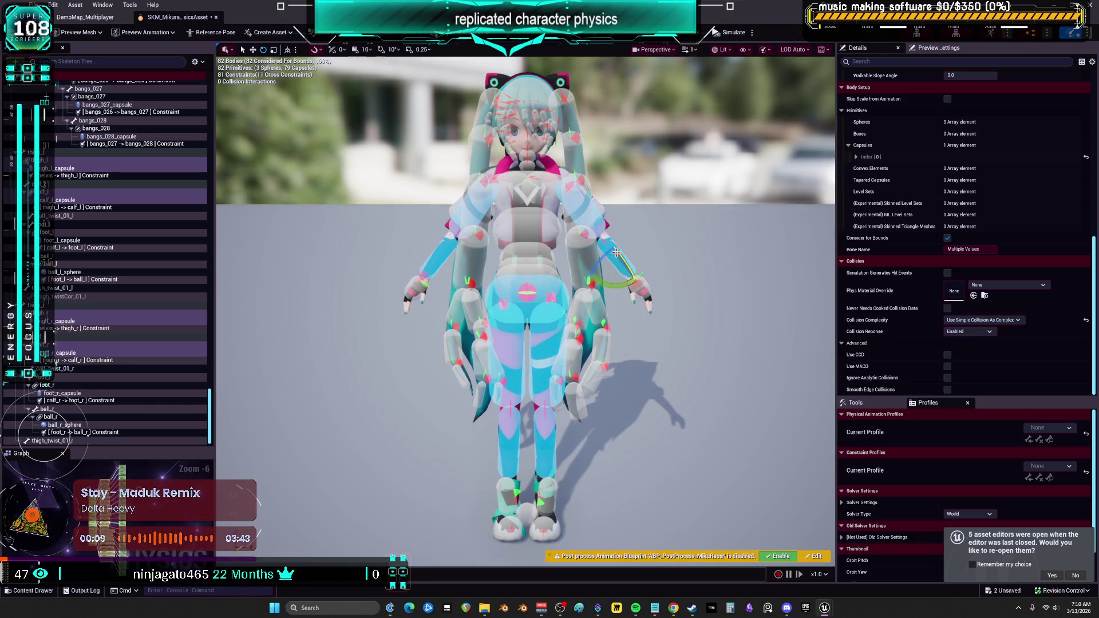
Add both feet, both hands and the head, enable Use CCD, and save with check-out.
left_click(549, 499, "ctrl")
left_click(512, 492, "ctrl")
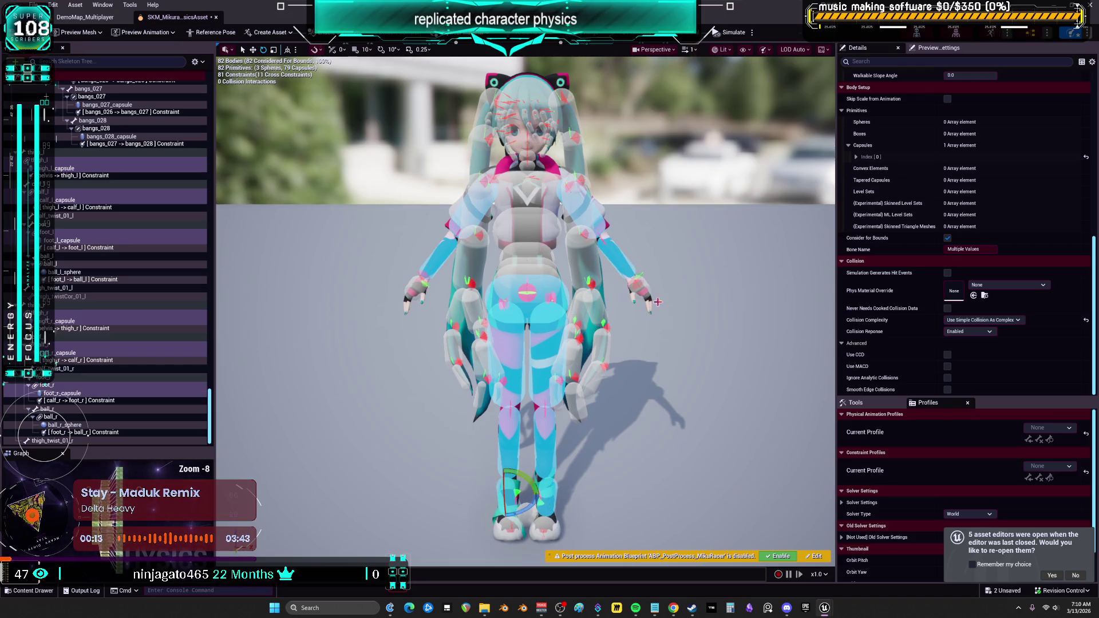
left_click(645, 281, "ctrl")
left_click(410, 286, "ctrl")
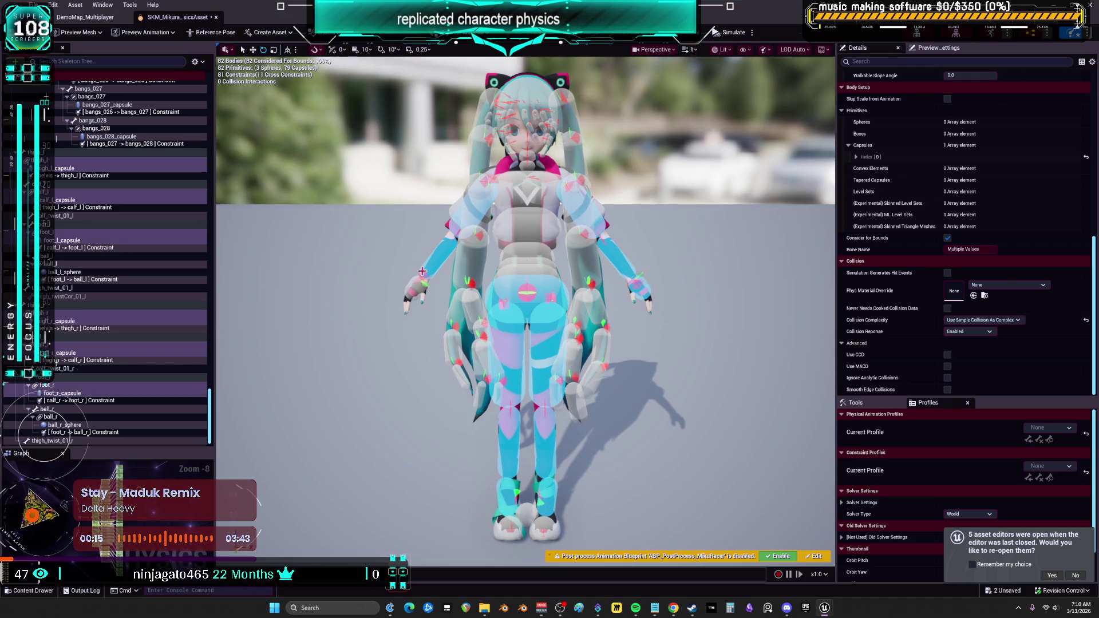
left_click(530, 94, "ctrl")
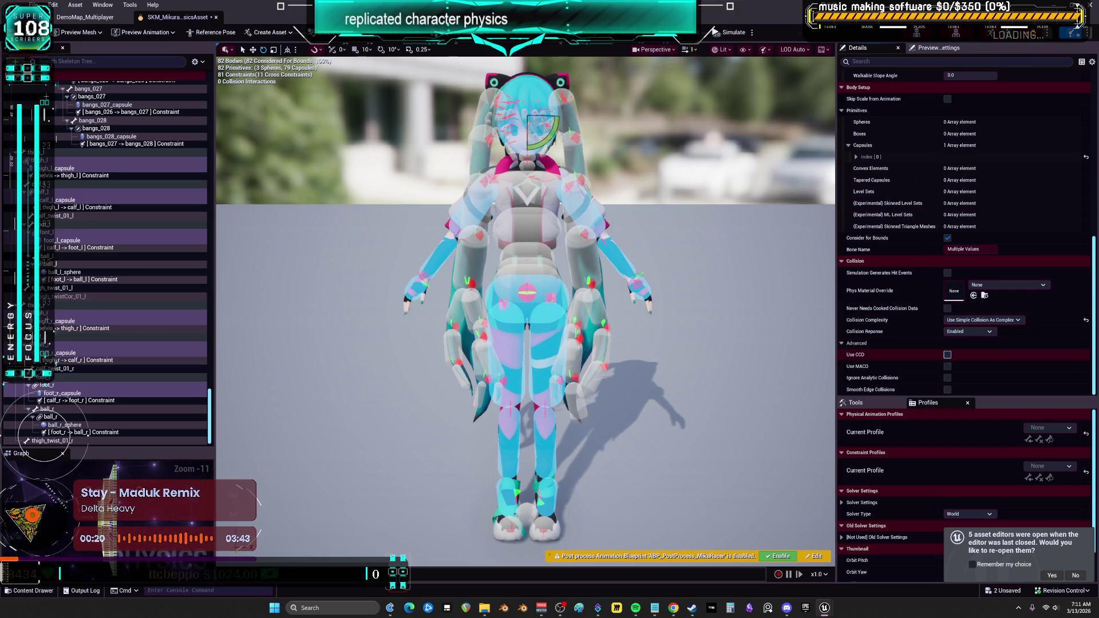
left_click(947, 355)
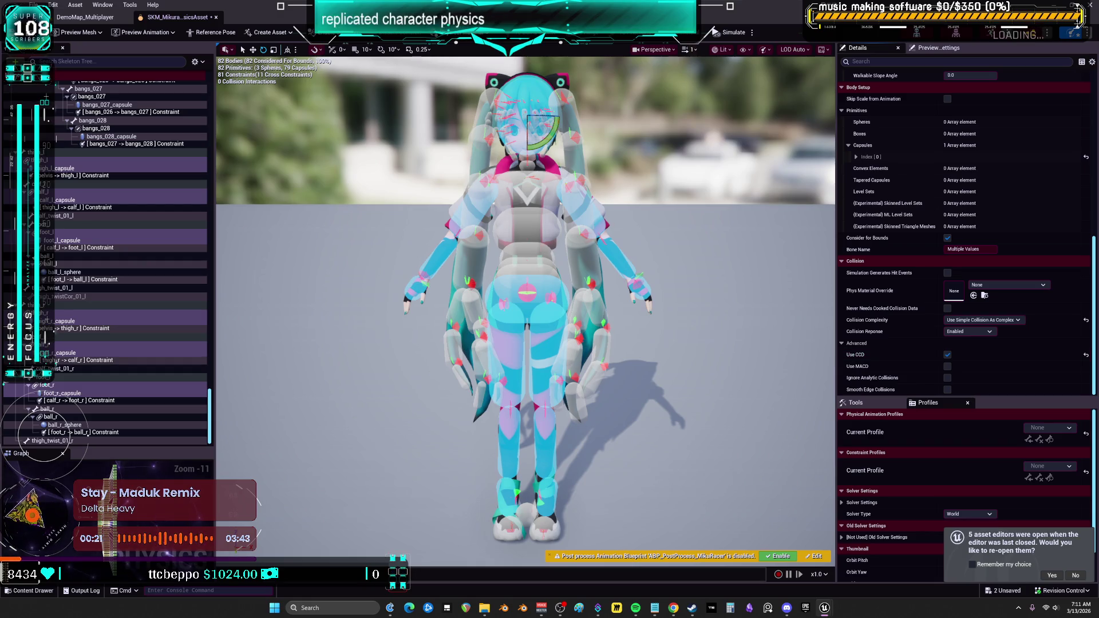
key("ctrl+s")
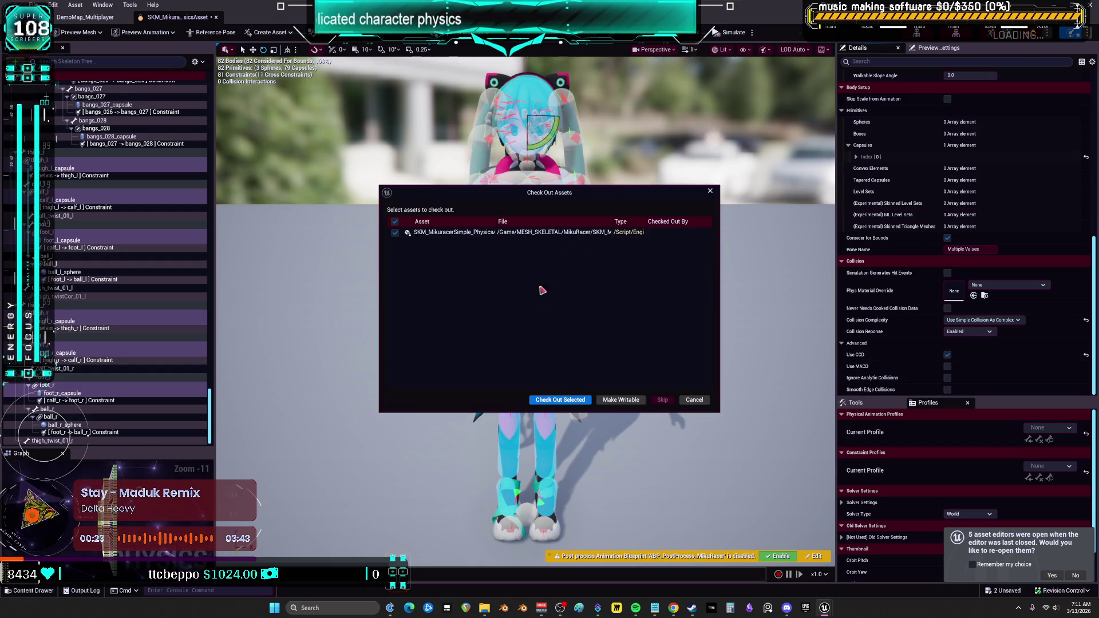
left_click(560, 399)
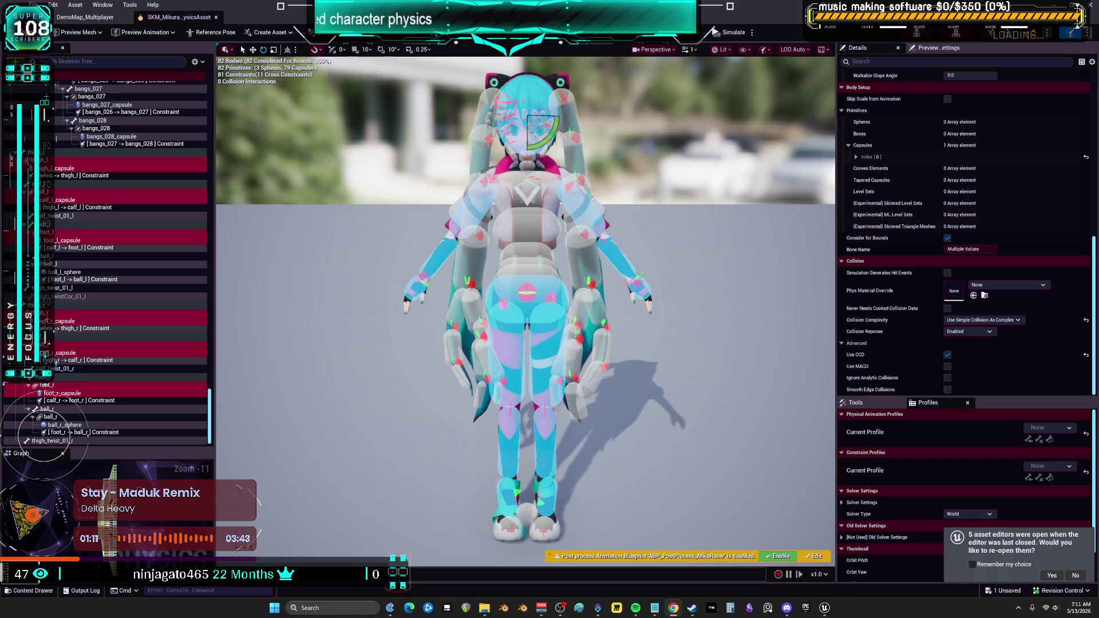
Close the physics asset editor and save everything with File > Save All.
left_click(216, 18)
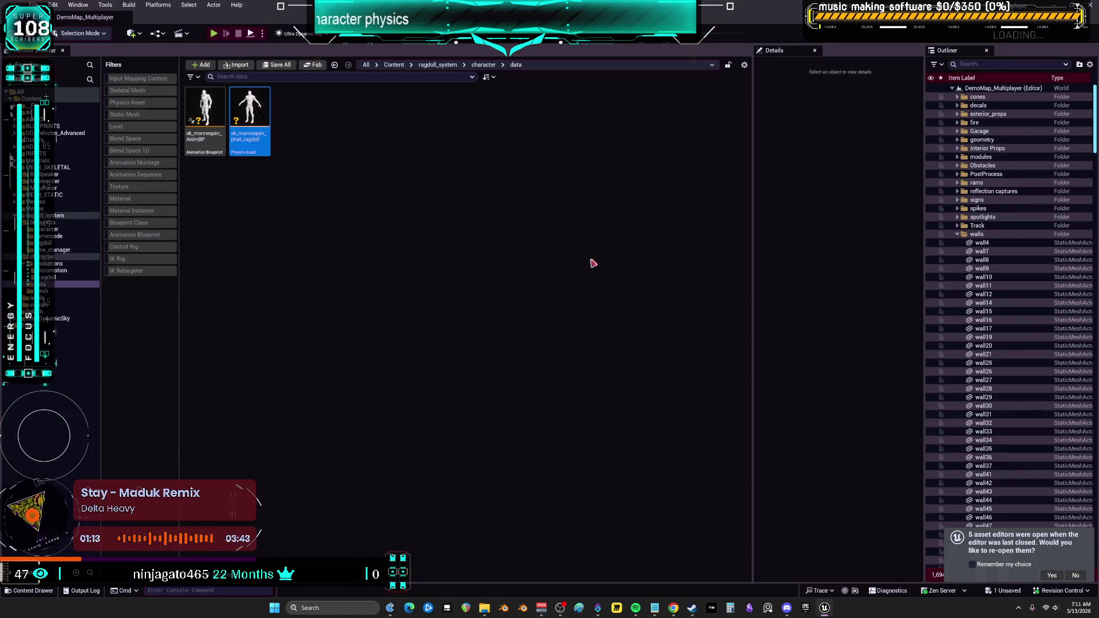
left_click(37, 5)
left_click(74, 129)
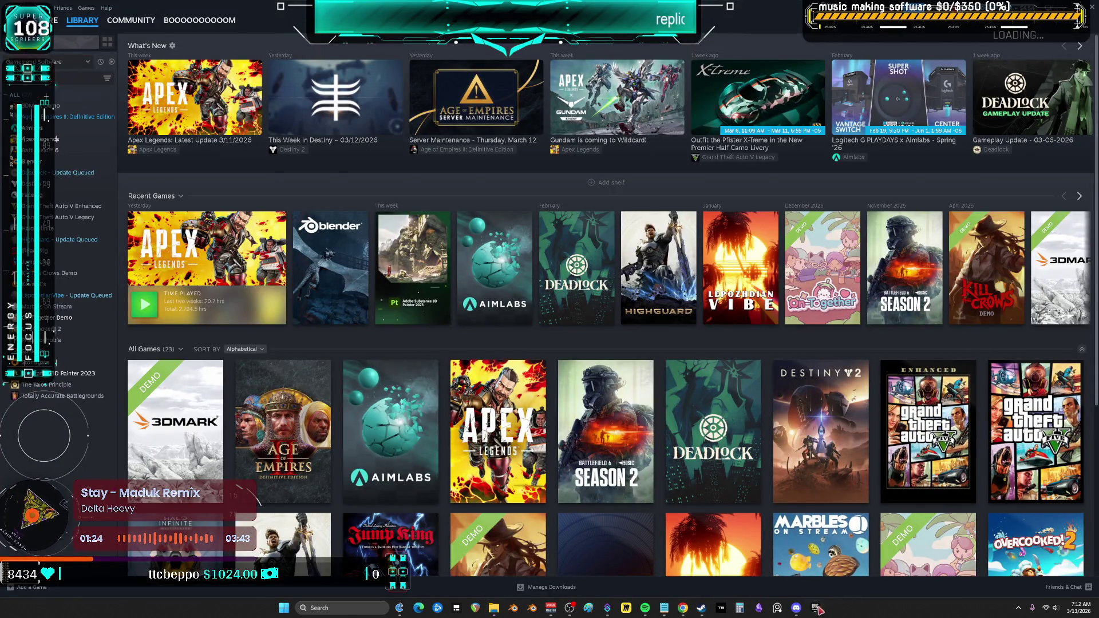
Open the Epic Games Launcher maximized and launch Unreal Engine 5.7.4 from the Library.
left_click(815, 608)
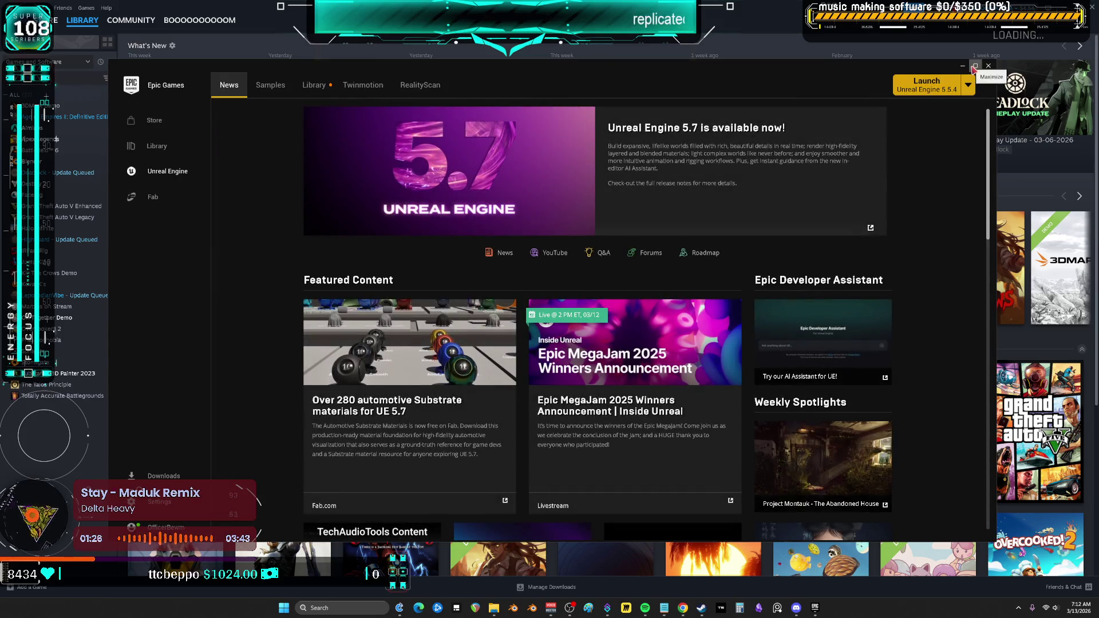
left_click(976, 65)
left_click(212, 28)
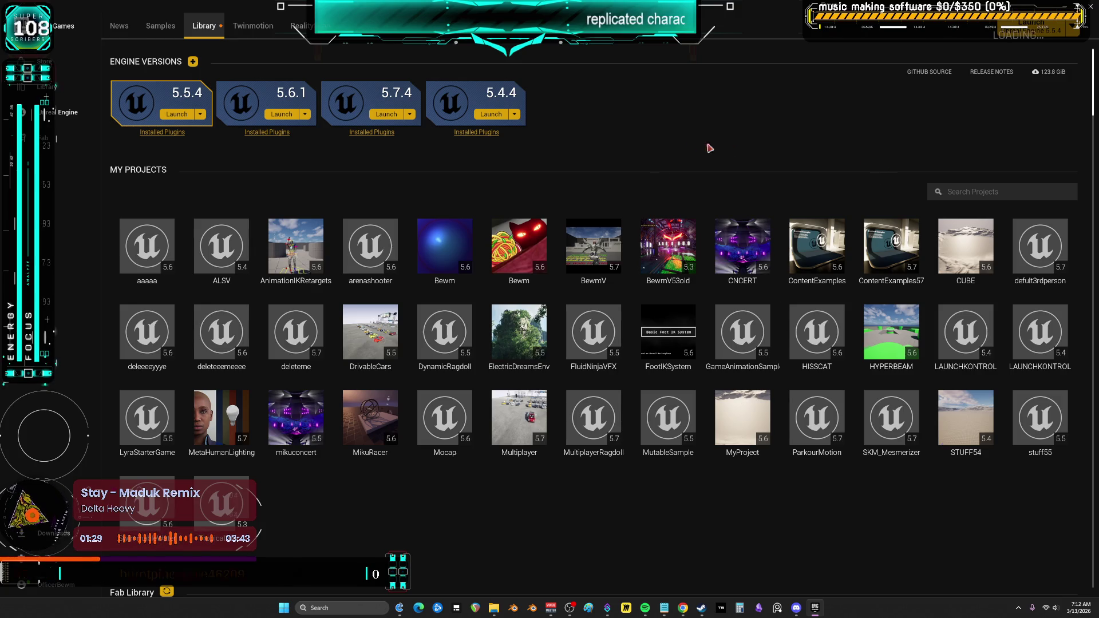
left_click(376, 114)
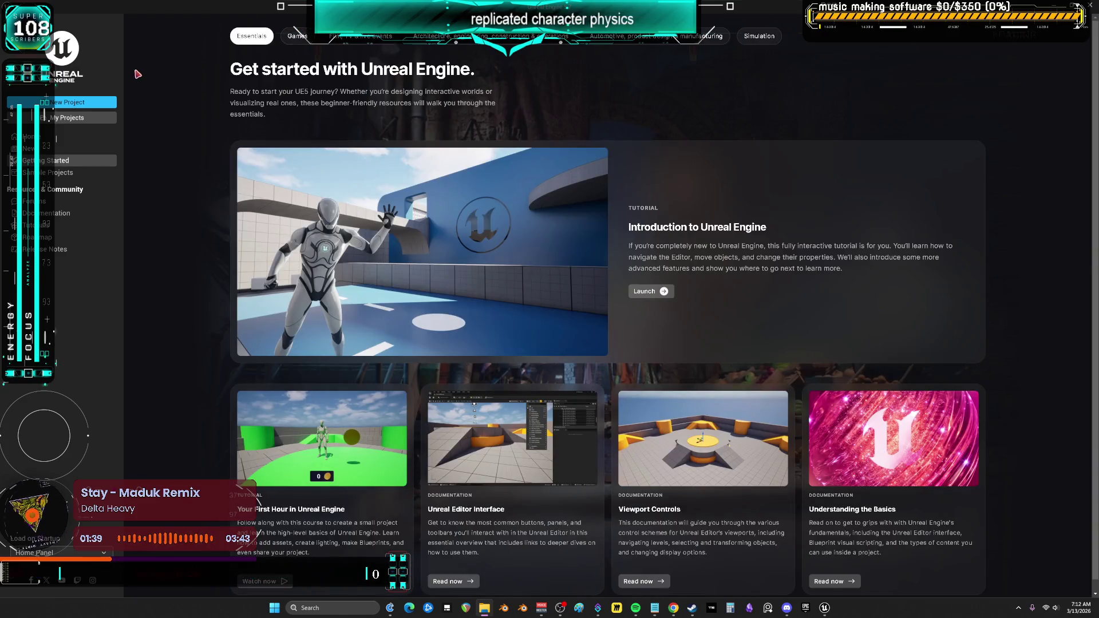
Reopen the Multiplayer project by browsing to Multiplayer.uproject from My Projects.
left_click(77, 118)
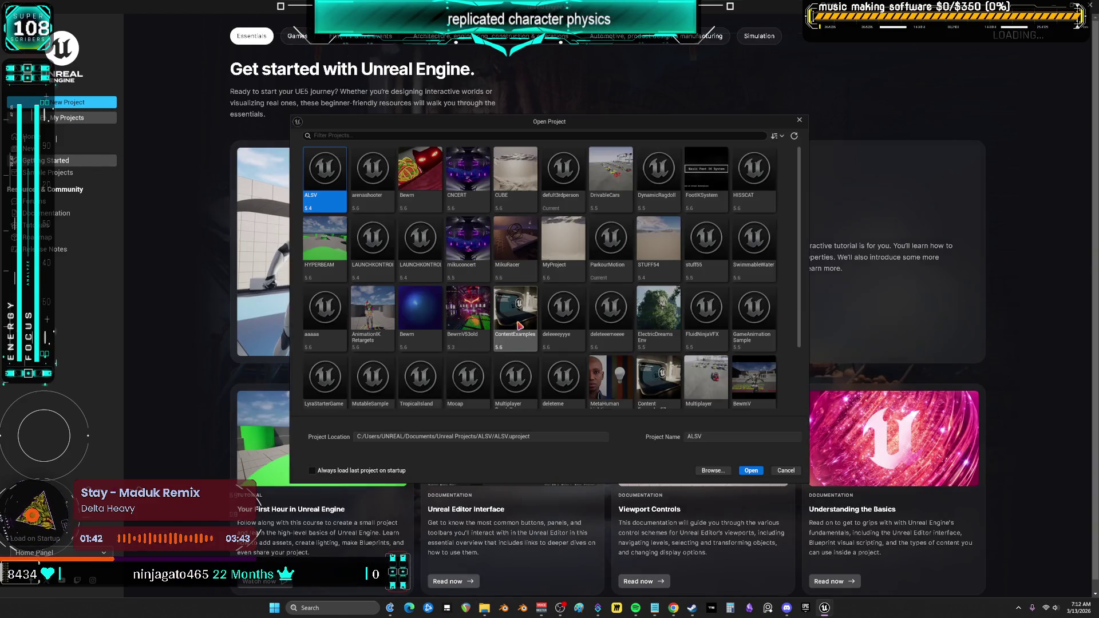
left_click(711, 470)
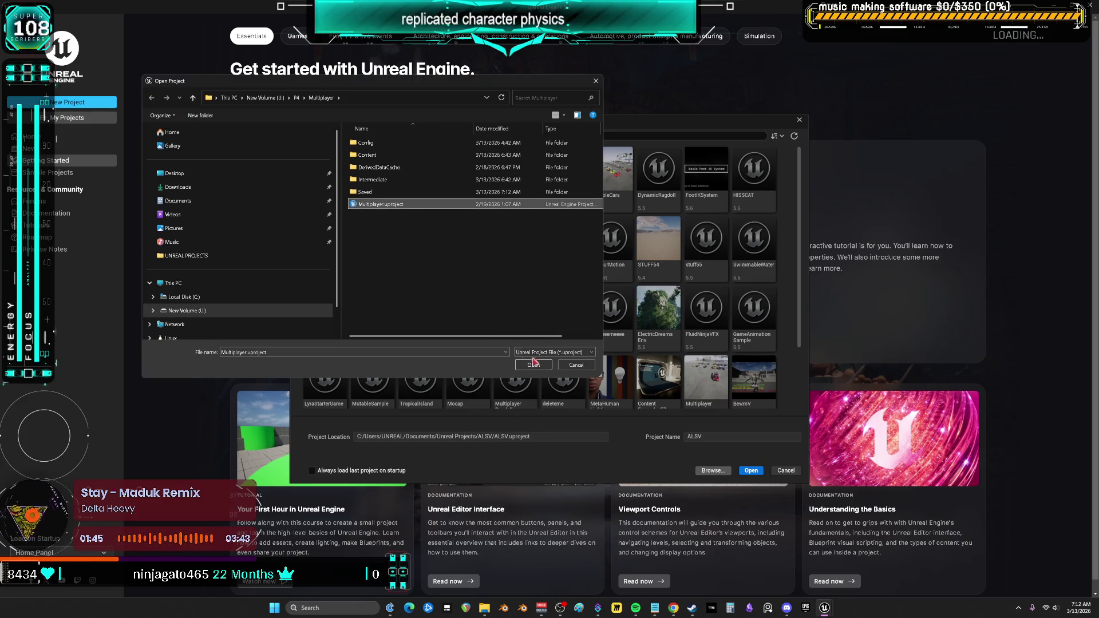
left_click(534, 364)
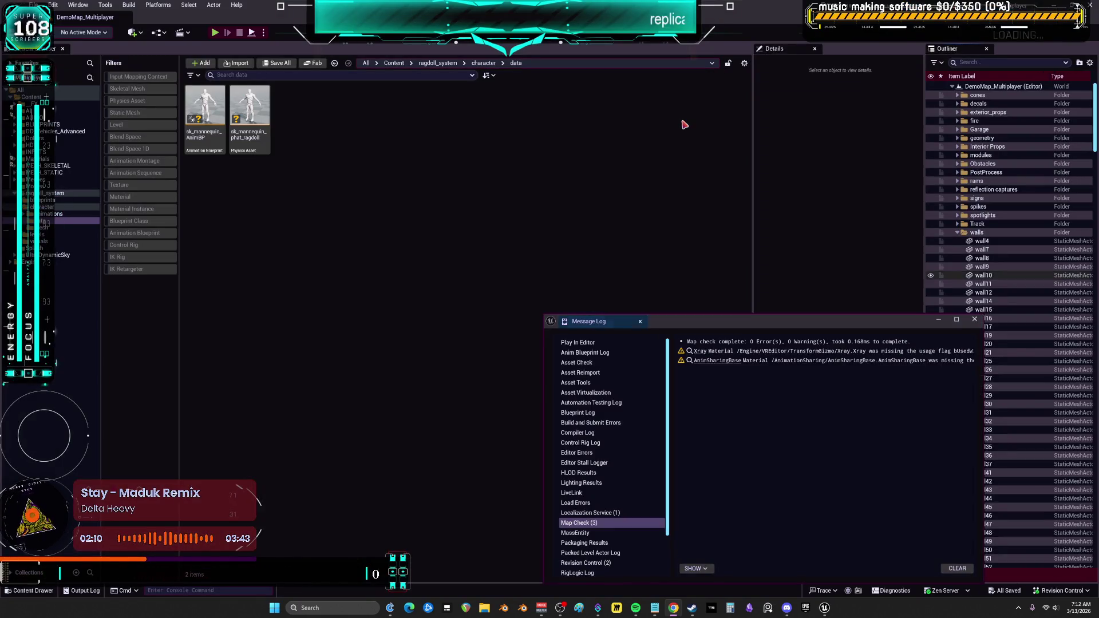
Close the Message Log and launch a multiplayer test play of the level.
left_click(975, 320)
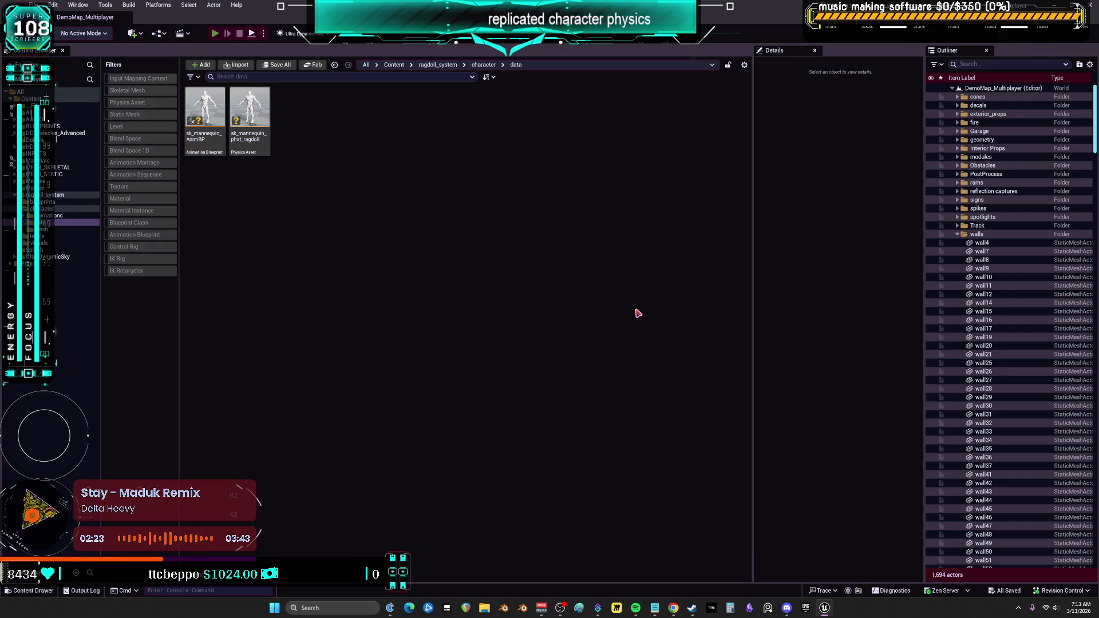
key("alt+p")
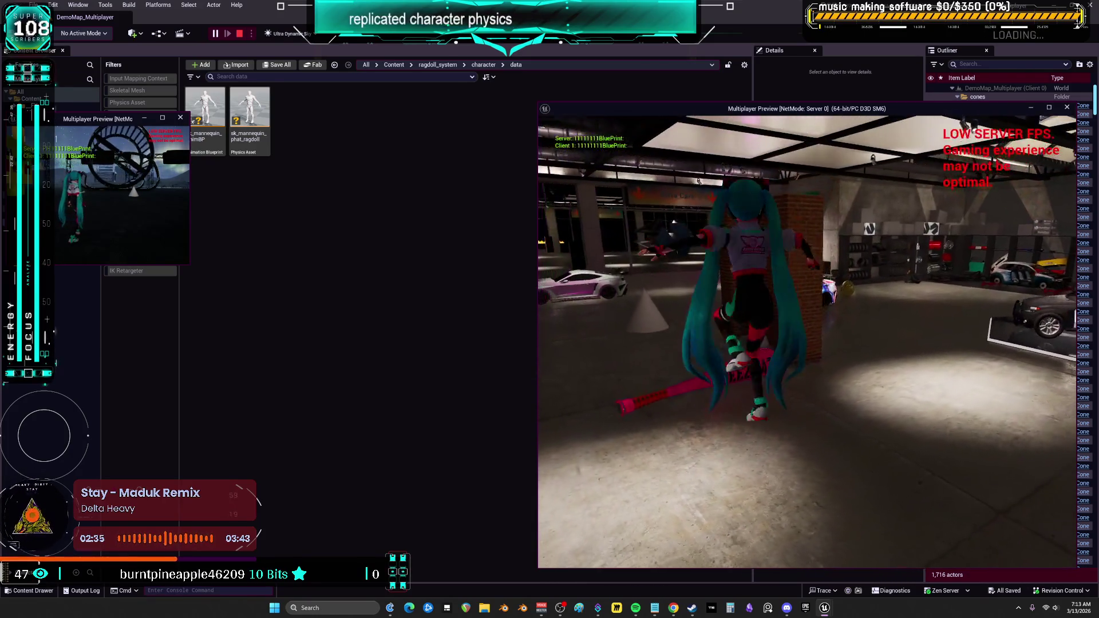
key("Escape")
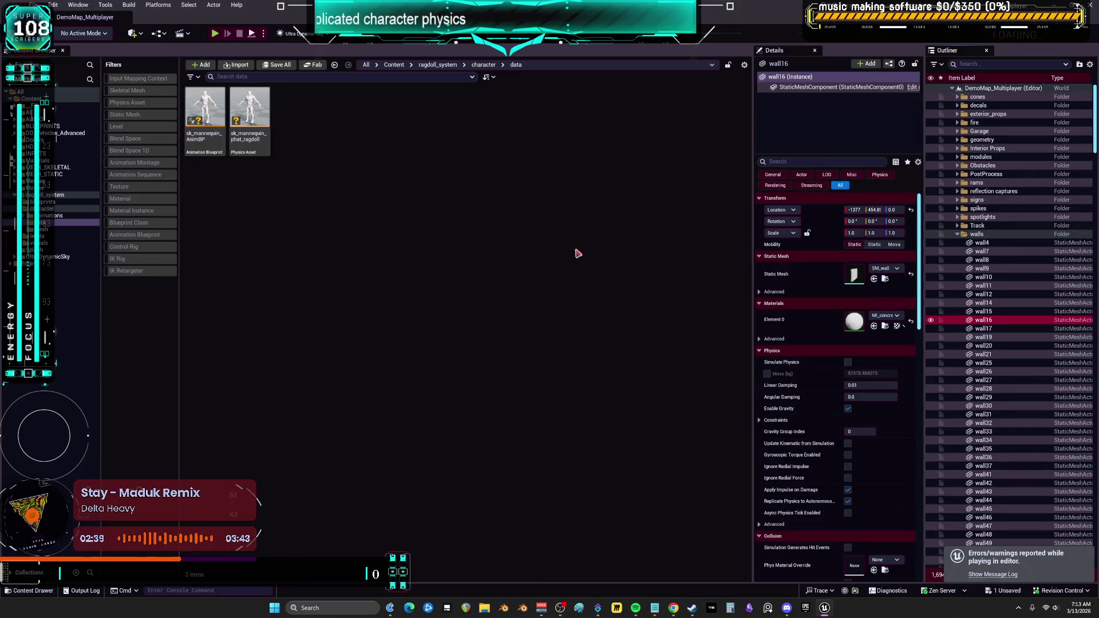
Open BP_DCAdv_ThirdPChar from DD_Vehicles_Advanced using the Blueprint Class filter.
left_click(62, 174)
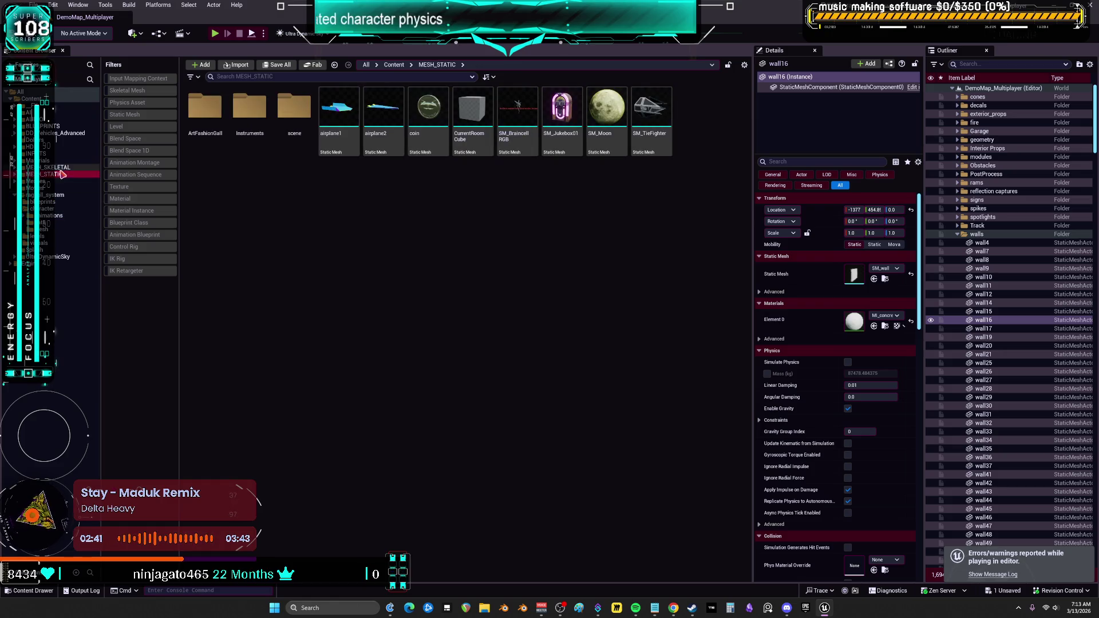
left_click(67, 134)
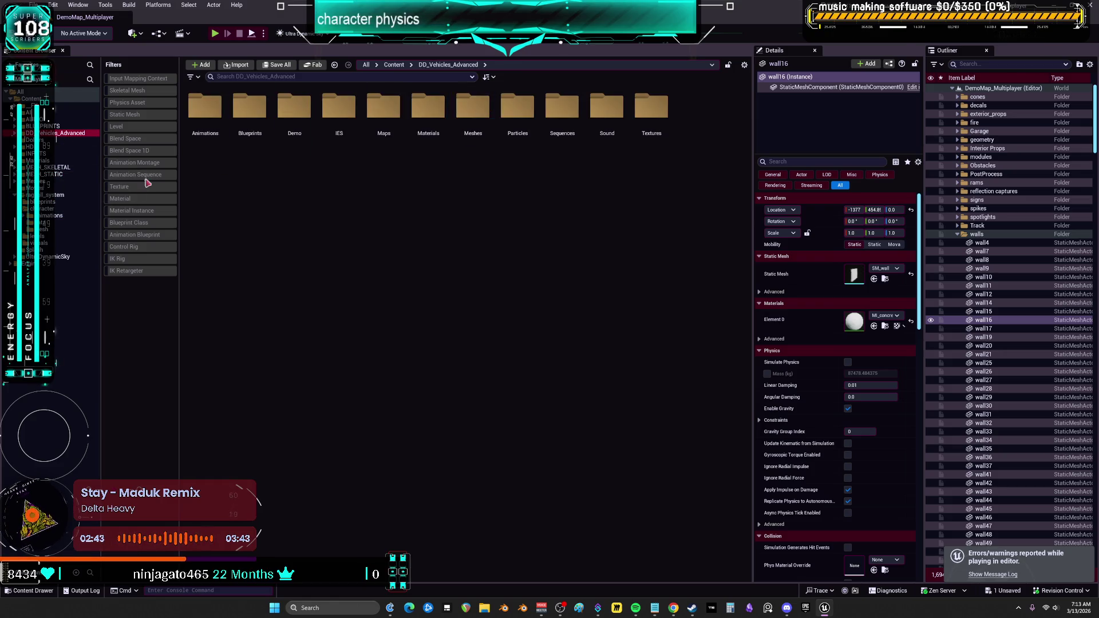
left_click(143, 224)
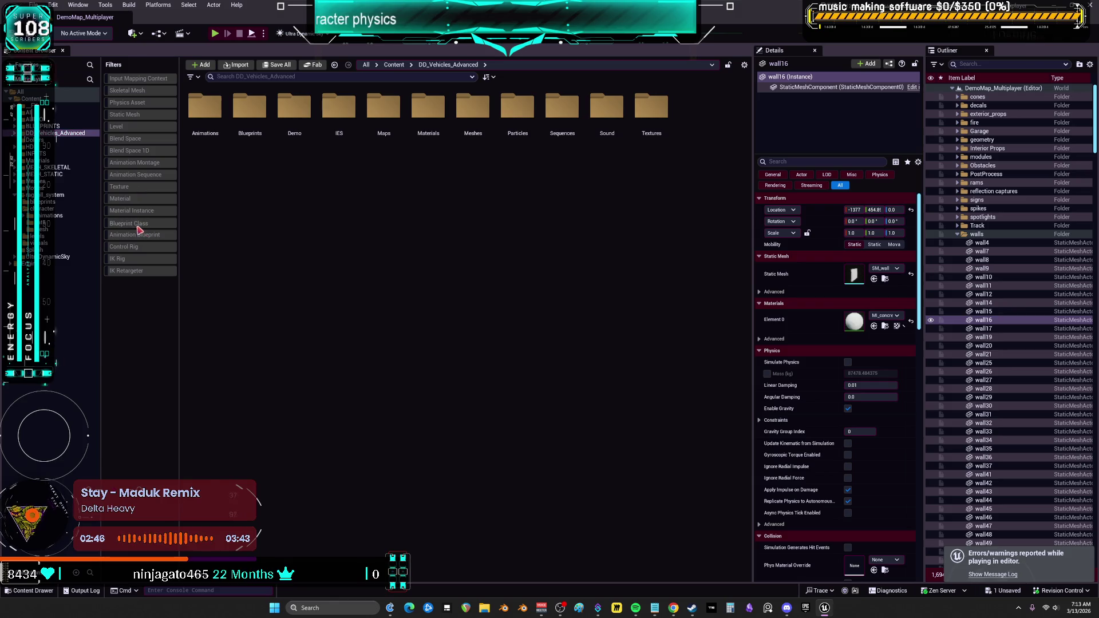
left_click(473, 264)
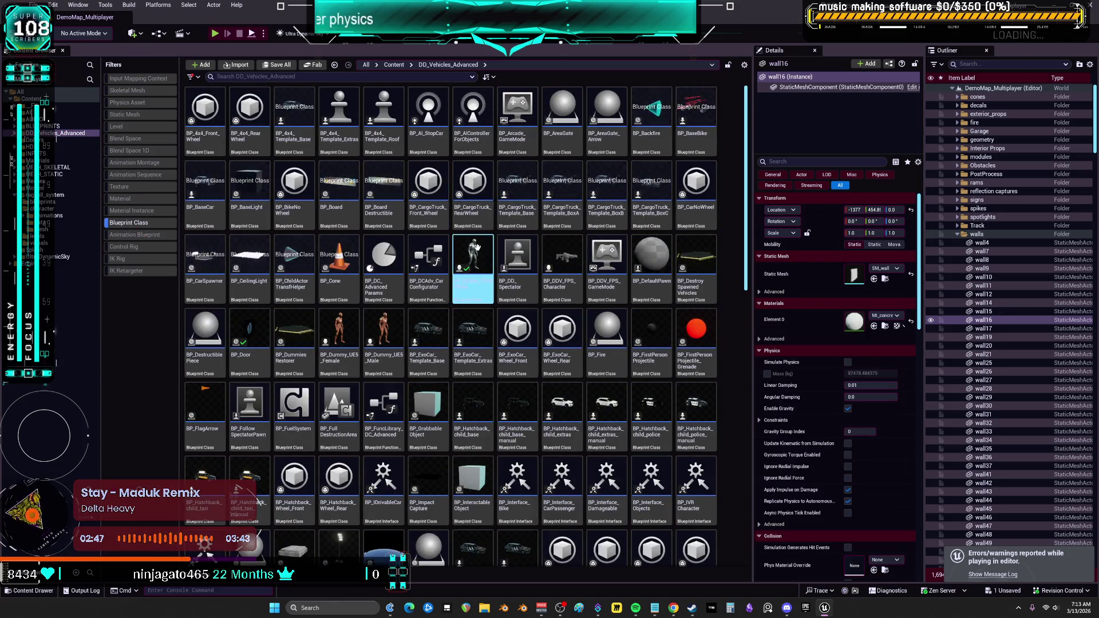
double_click(480, 252)
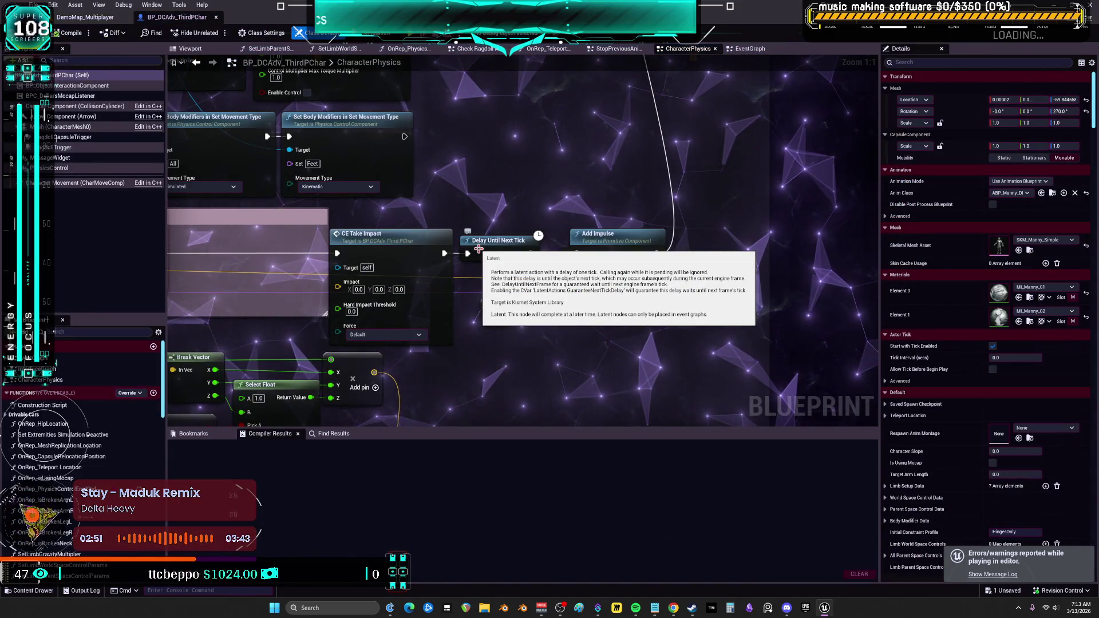
Delete the Enter Ragdoll and CE Take Impact nodes, then select CE Multi Start Ragdoll.
left_click_drag(425, 203, 785, 165)
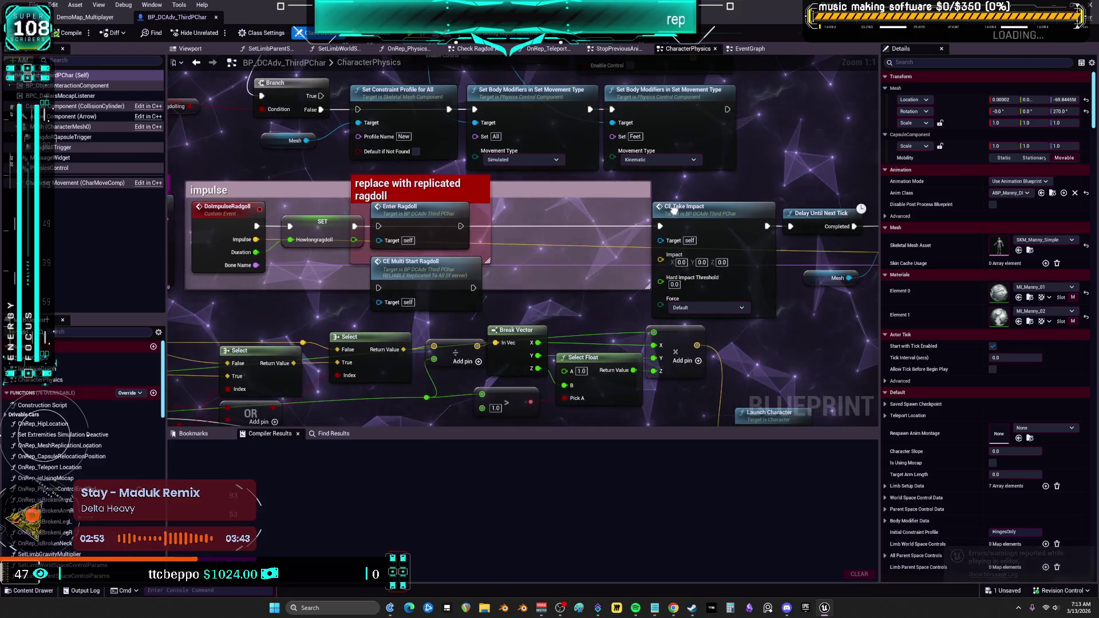
scroll(616, 284, "down", 5)
scroll(617, 284, "up", 3)
left_click(527, 143)
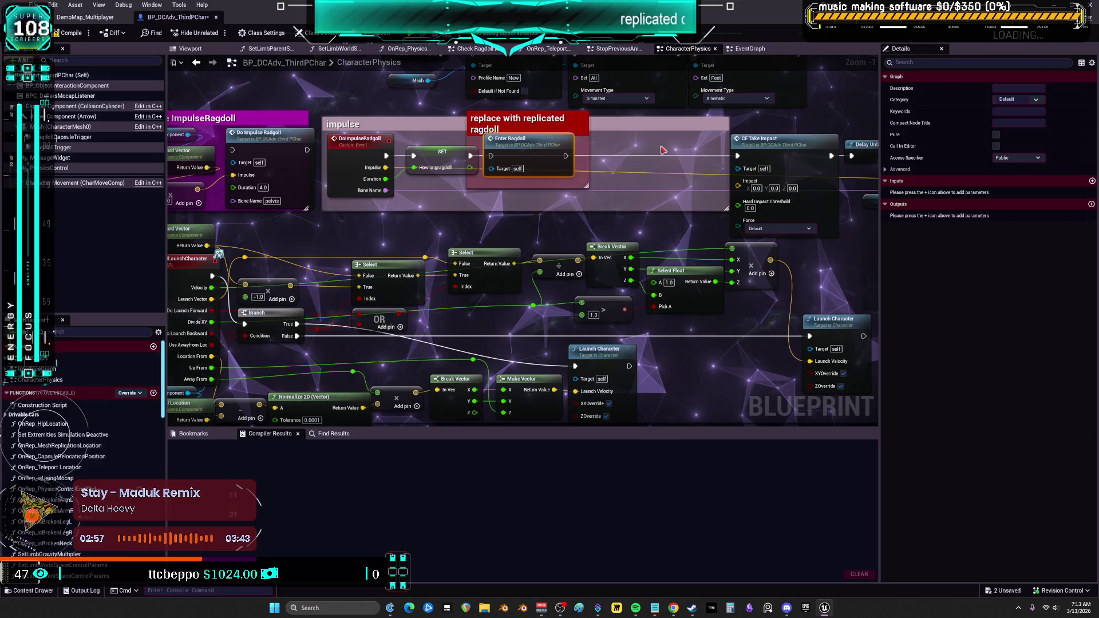
key("Delete")
left_click_drag(828, 120, 712, 166)
scroll(712, 166, "down", 2)
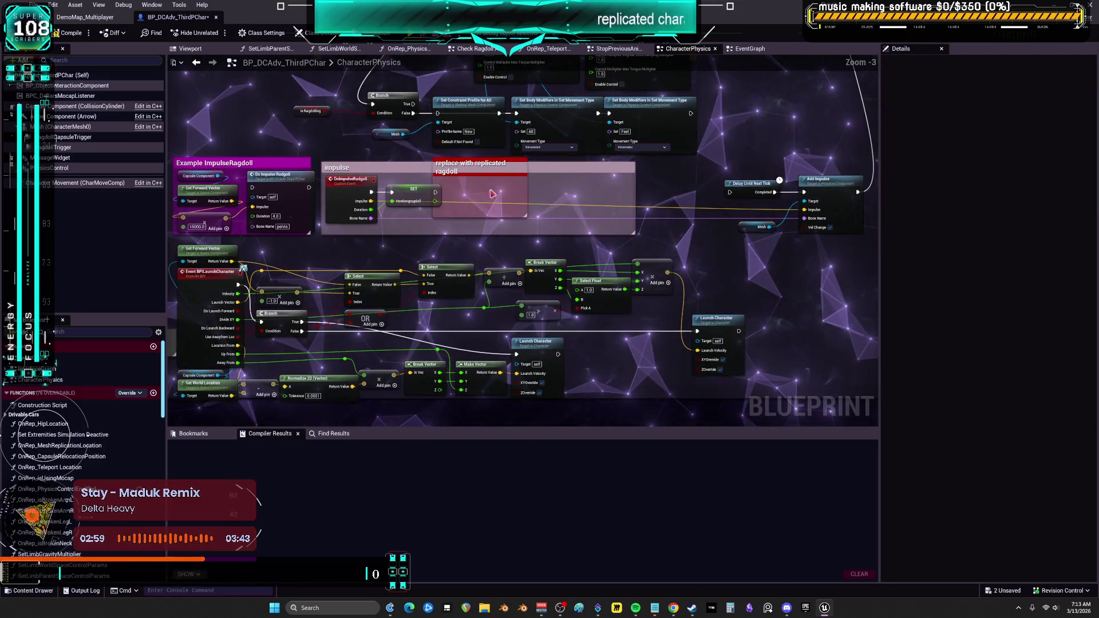
scroll(630, 165, "up", 4)
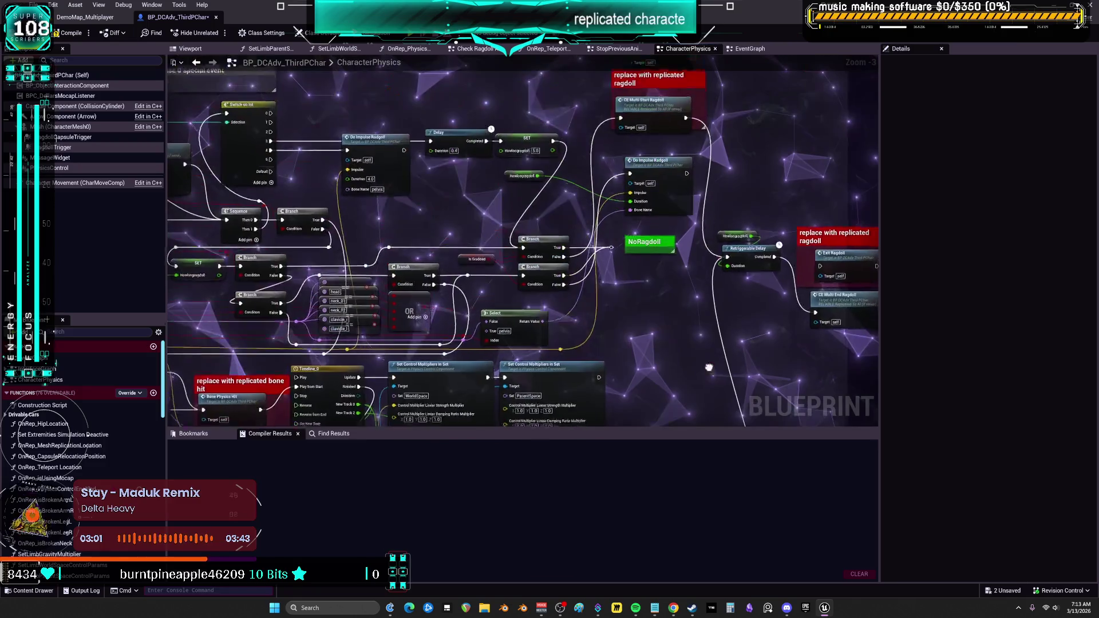
left_click(630, 166)
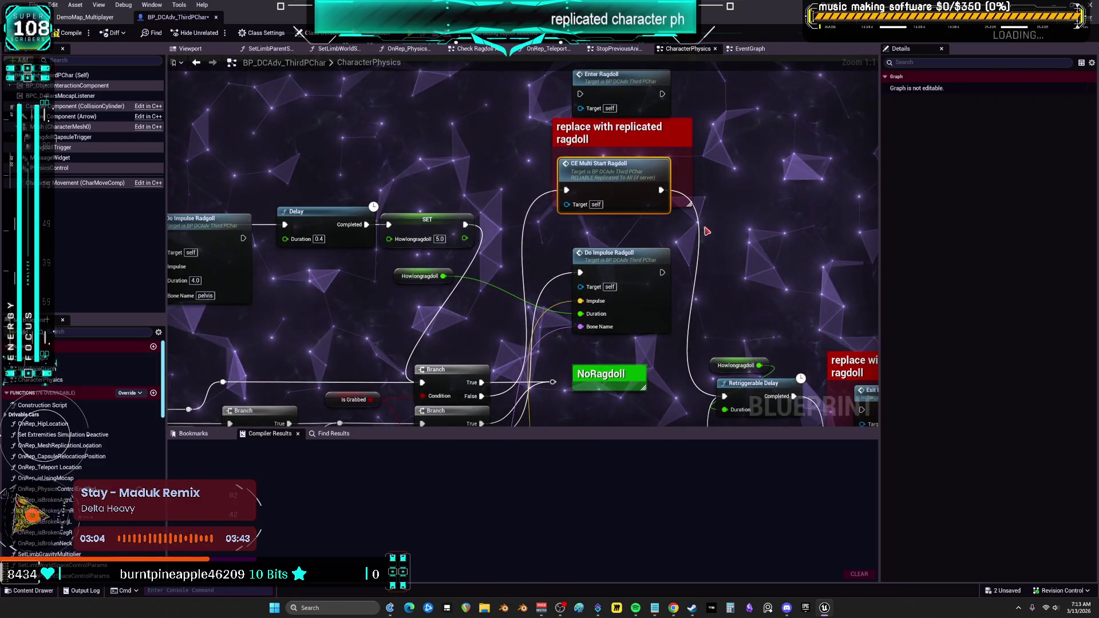
scroll(708, 226, "down", 1)
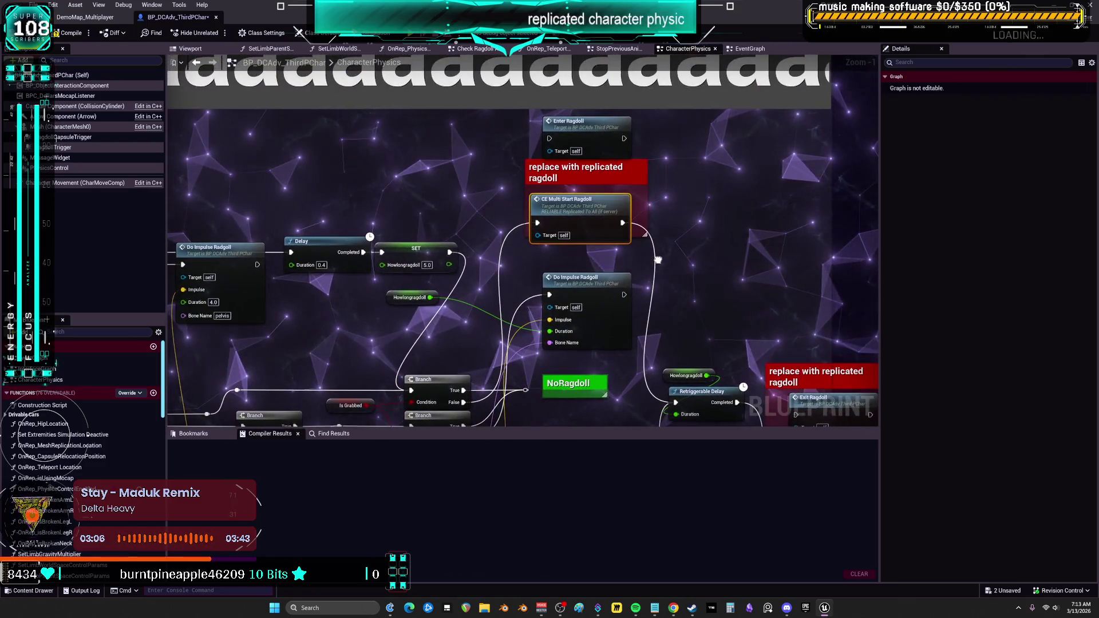
scroll(659, 259, "down", 5)
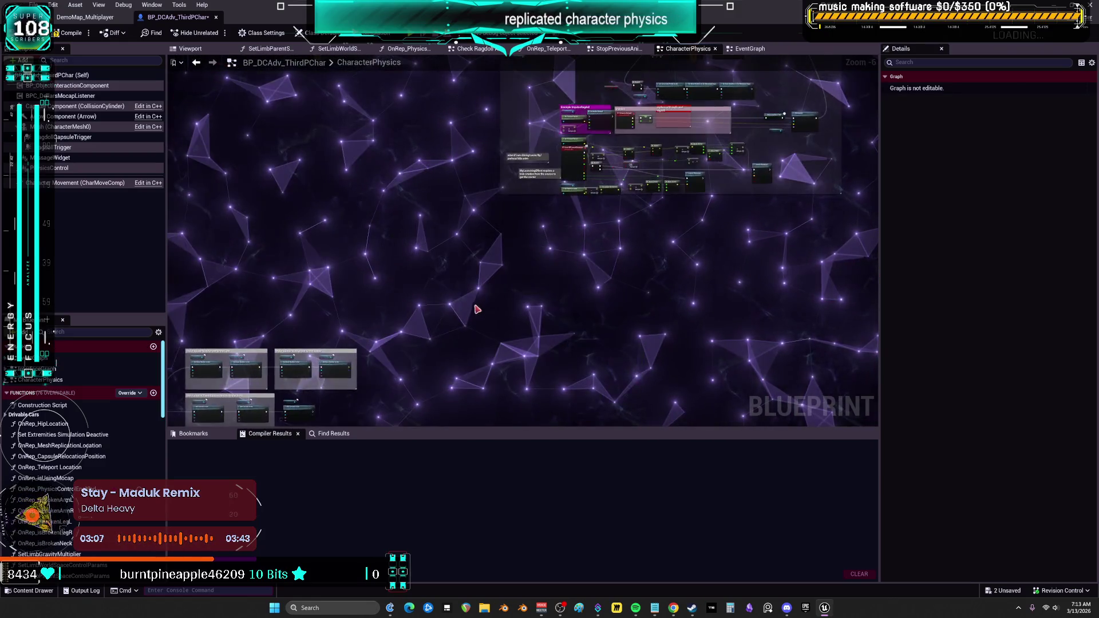
Place a new custom event node and name it BEGINRAGDOLL.
type("custom event")
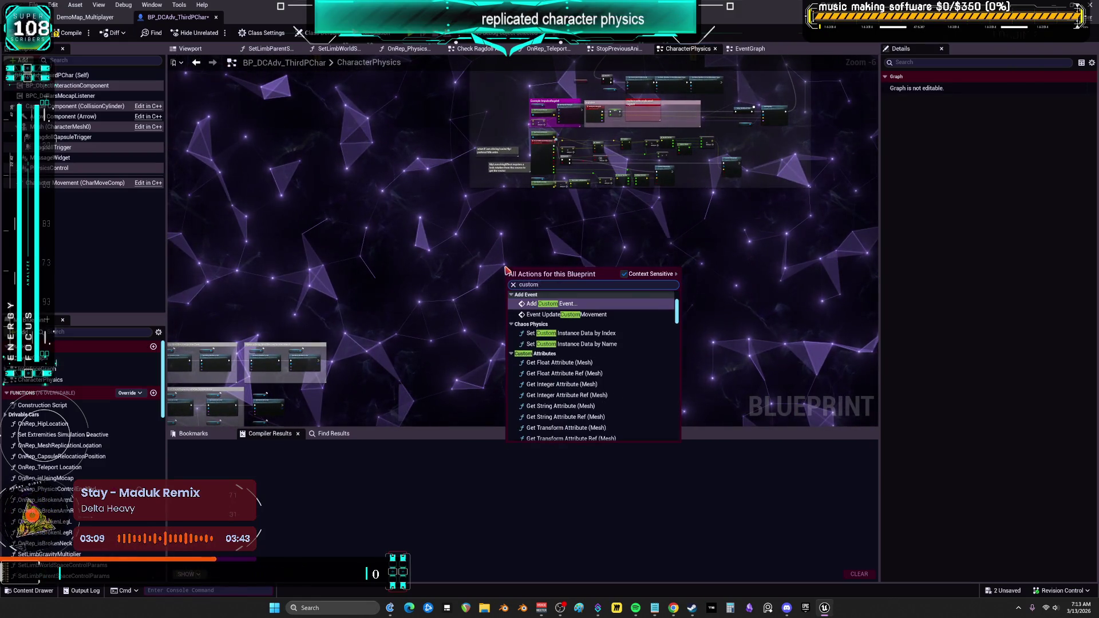
key("Return")
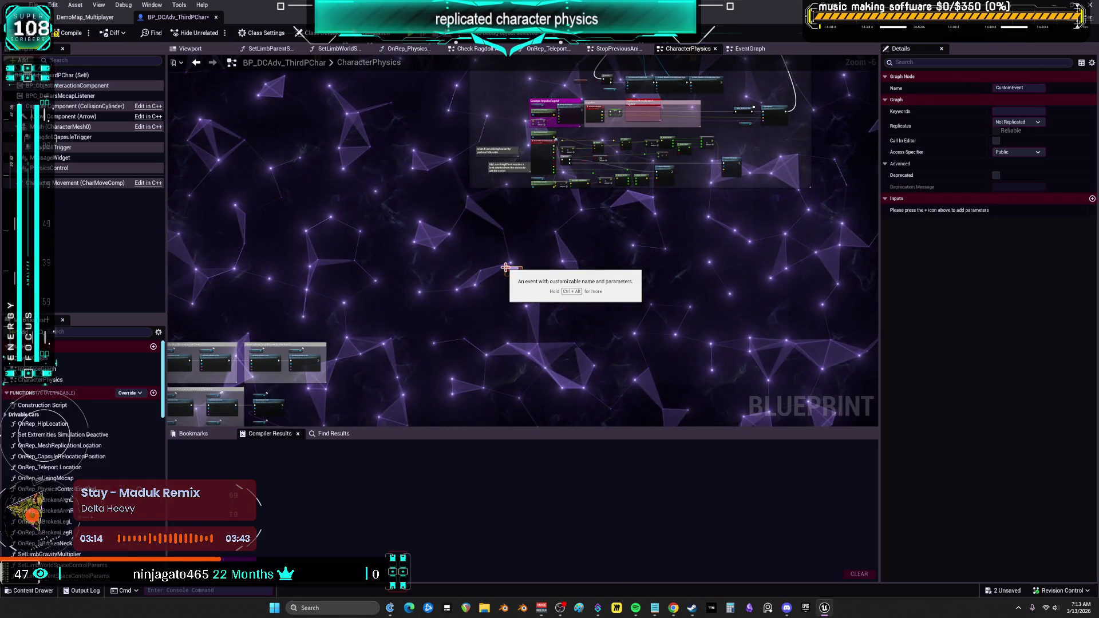
scroll(505, 267, "up", 6)
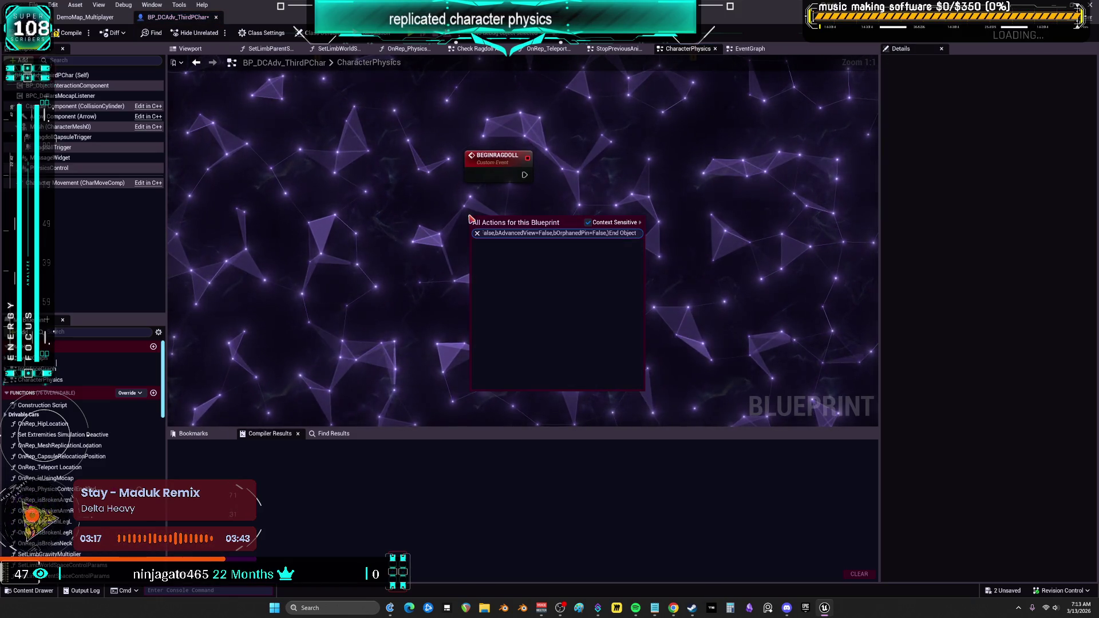
key("Escape")
double_click(497, 156)
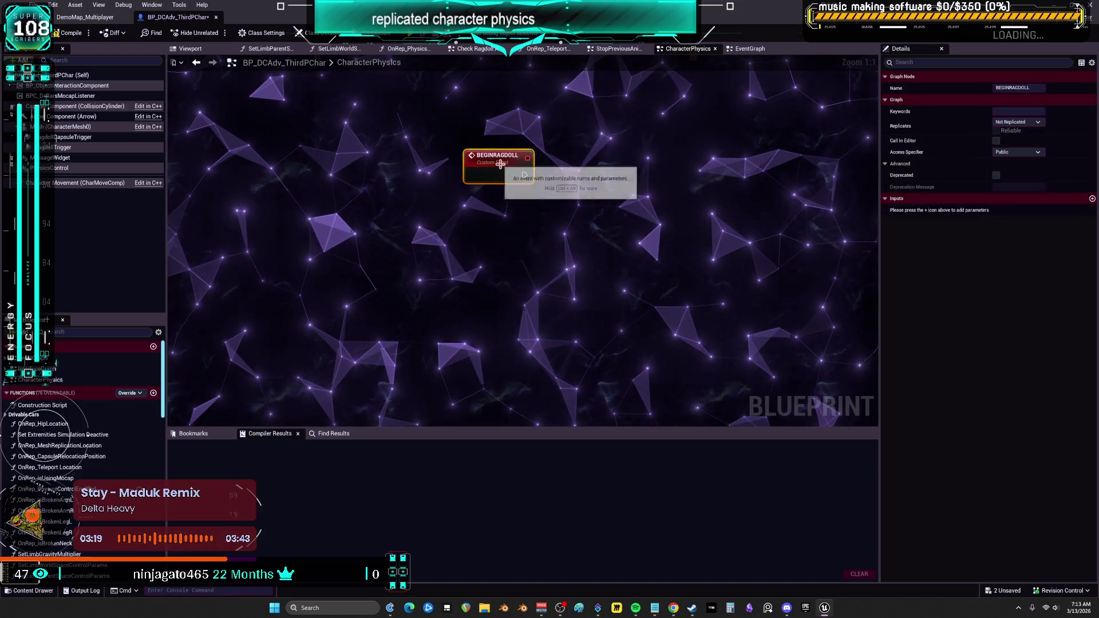
left_click(485, 237)
Remove the stray CE Multi End Ragdoll node and place a second custom event.
right_click(485, 236)
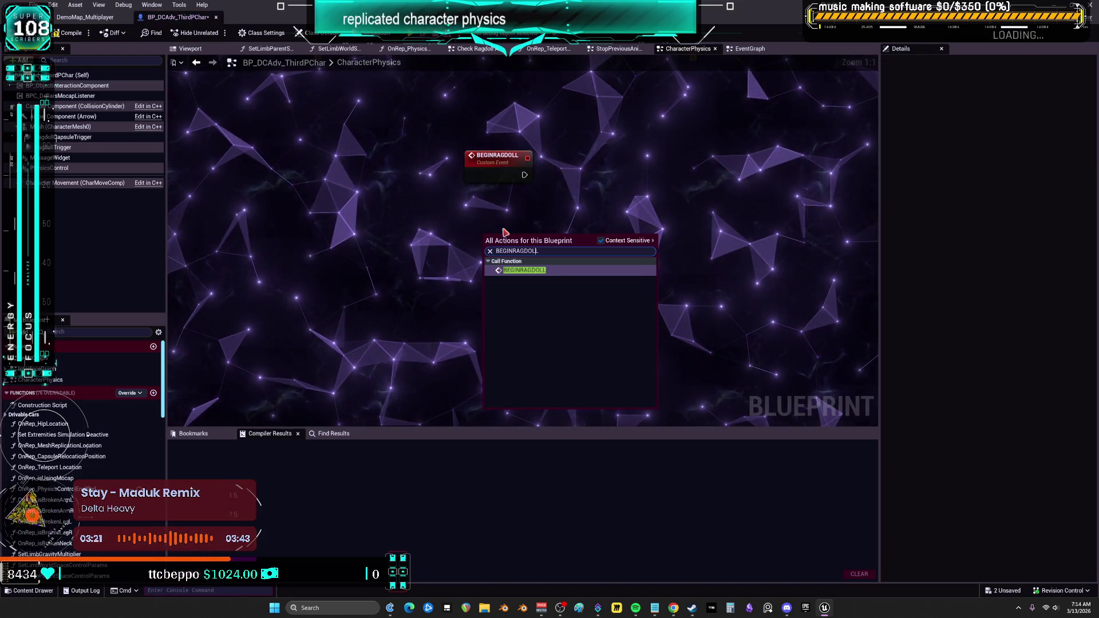
type("multi")
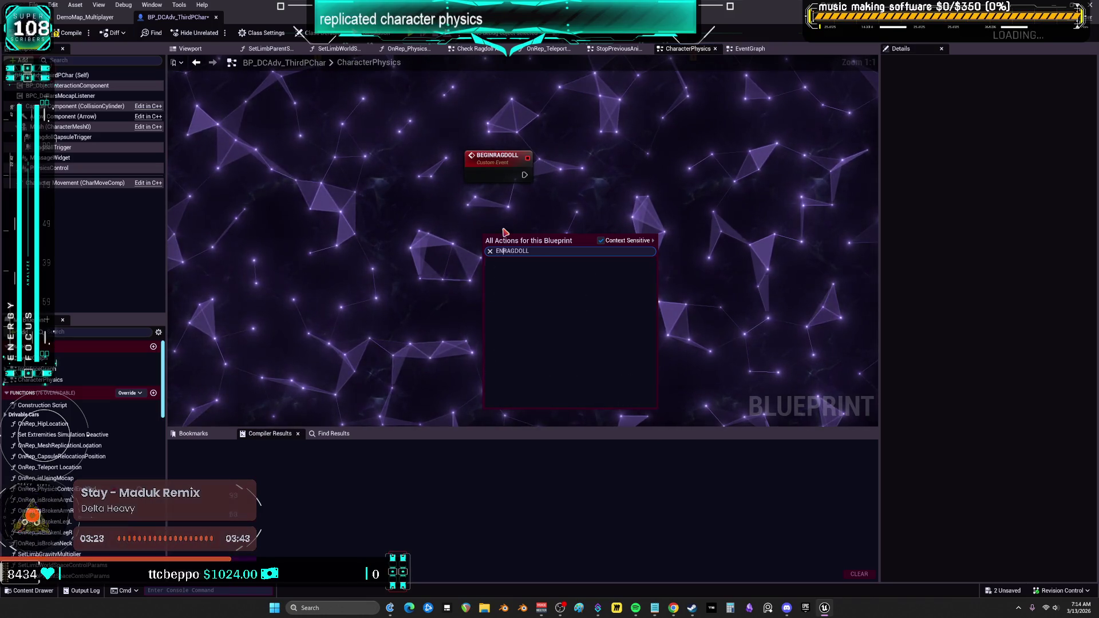
key("Return")
key("Delete")
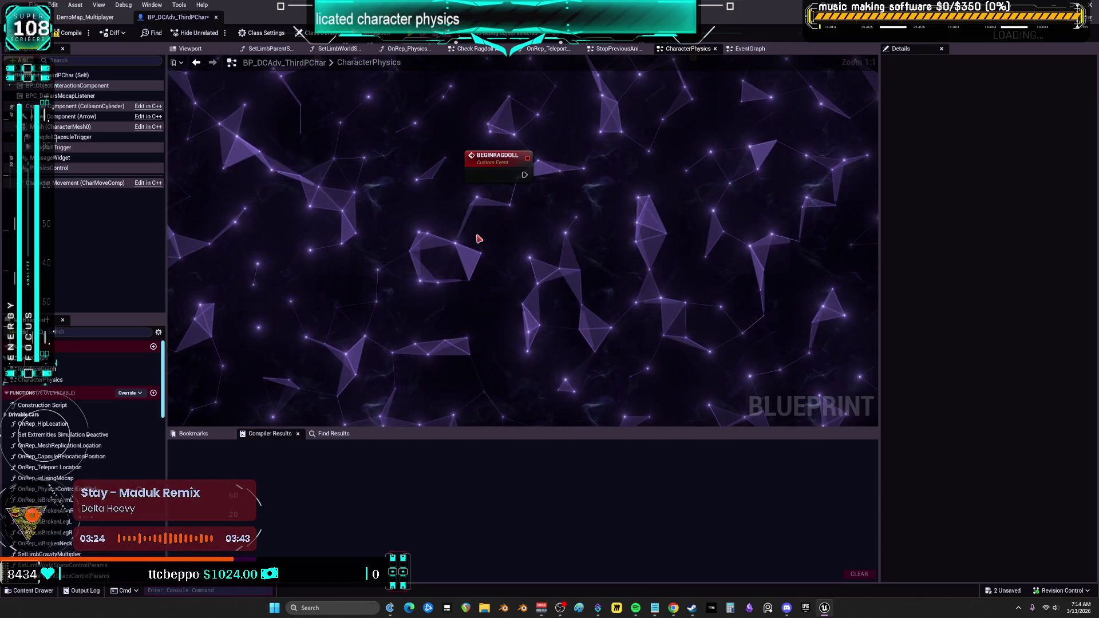
left_click(478, 237)
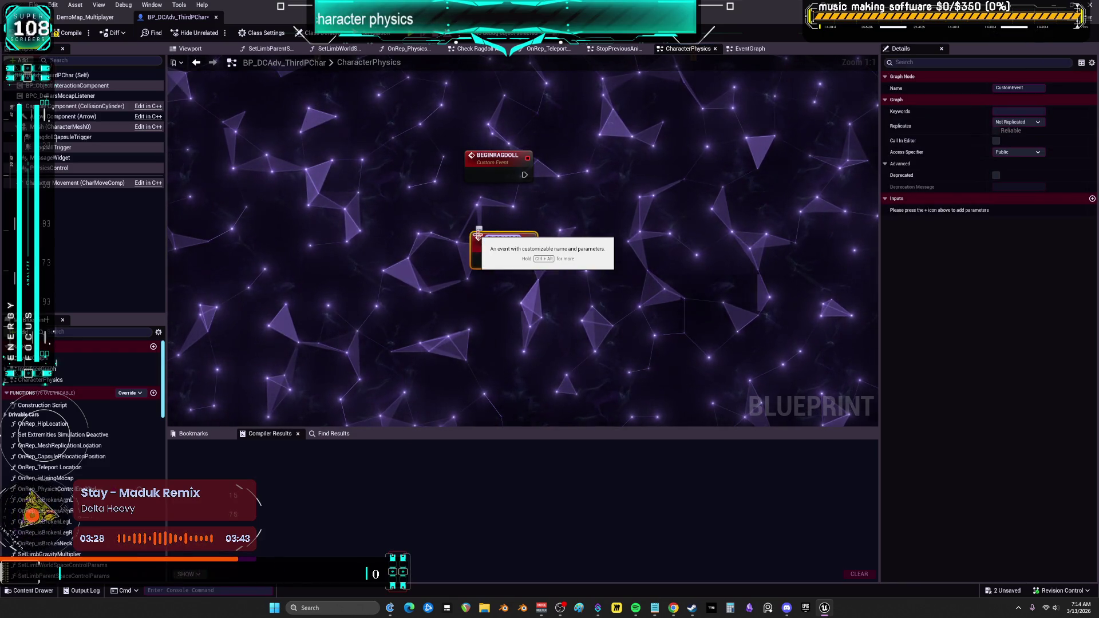
Name the second event ENDRAGDOLL and replace the old exit ragdoll nodes with its call.
type("ENDRAGDOLL")
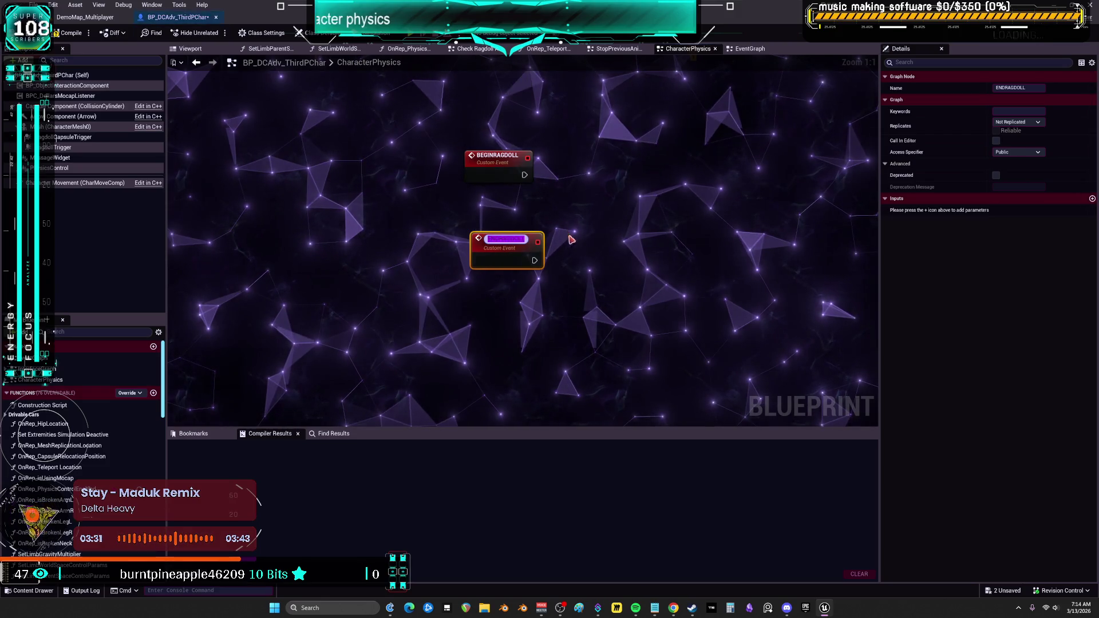
left_click(623, 193)
scroll(624, 192, "down", 3)
mouse_move(585, 329)
left_mouse_down()
mouse_move(475, 355)
mouse_move(589, 236)
mouse_move(601, 269)
mouse_move(618, 128)
left_mouse_up()
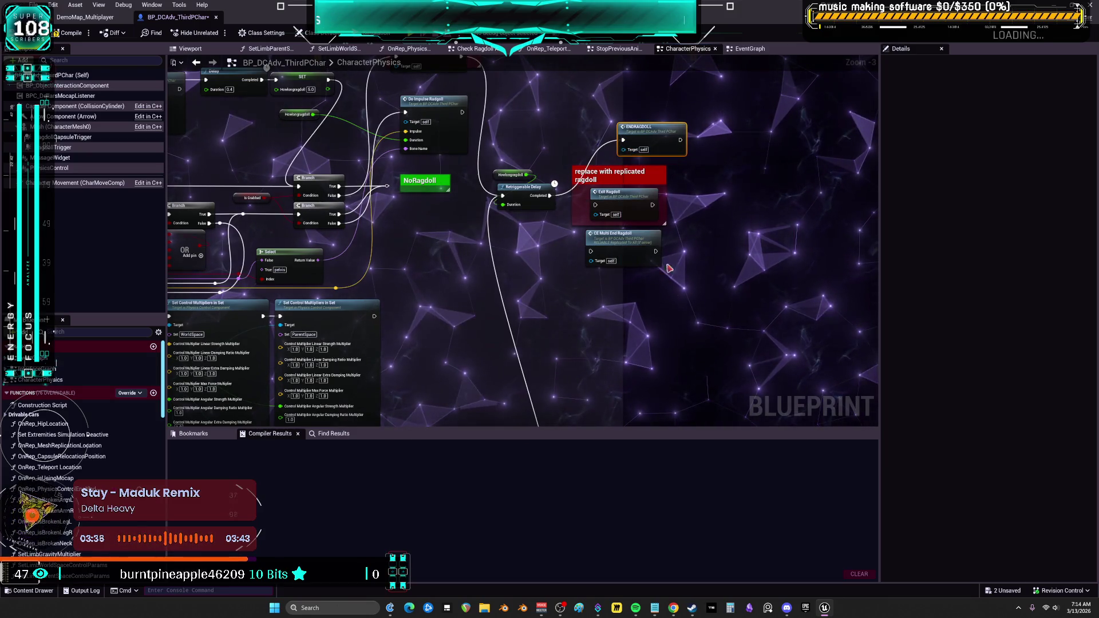
left_click_drag(663, 250, 584, 188)
key("Delete")
left_click_drag(635, 127, 598, 193)
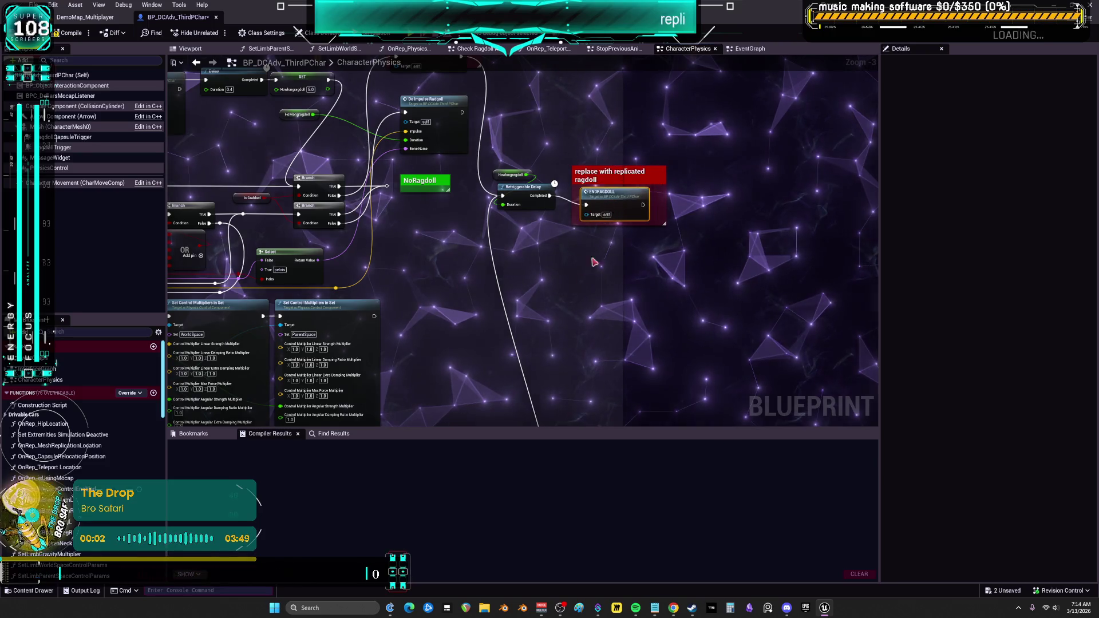
Wire a BEGINRAGDOLL call between the SET node and Delay Until Next Tick.
scroll(603, 242, "down", 5)
scroll(552, 245, "up", 8)
left_click(541, 142)
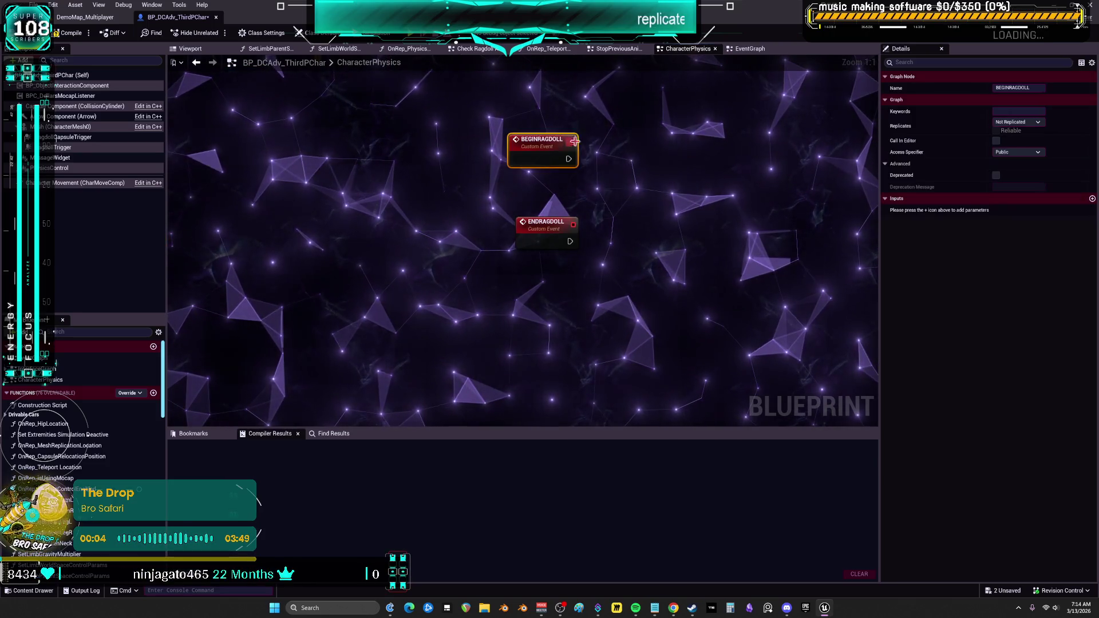
left_click_drag(629, 153, 476, 393)
mouse_move(572, 401)
left_mouse_down()
mouse_move(493, 218)
mouse_move(503, 285)
left_mouse_up()
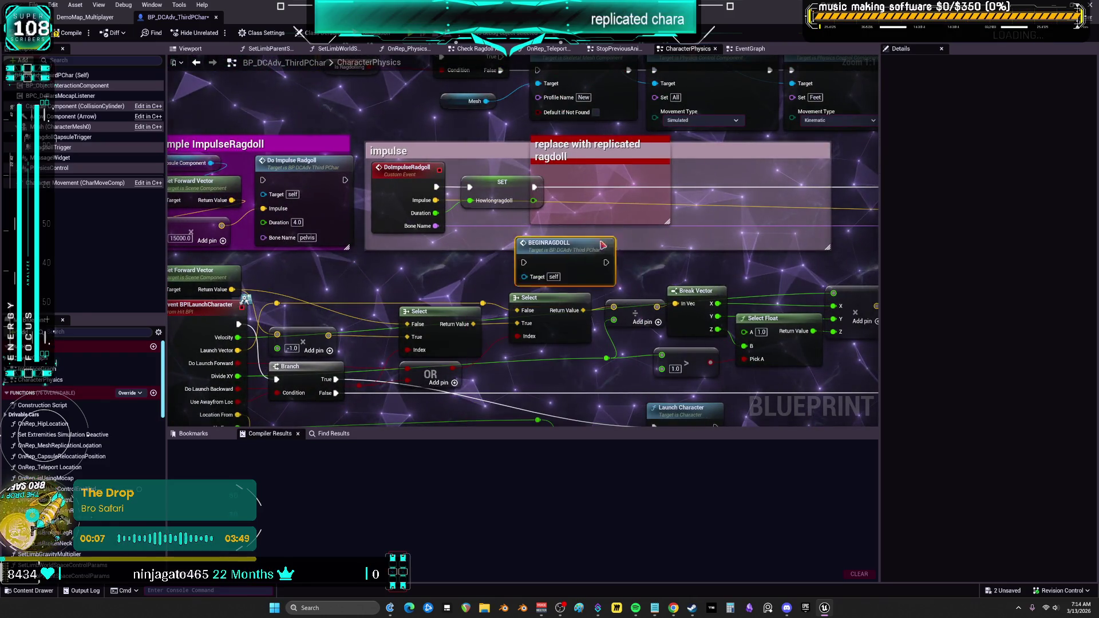
left_click_drag(608, 209, 390, 246)
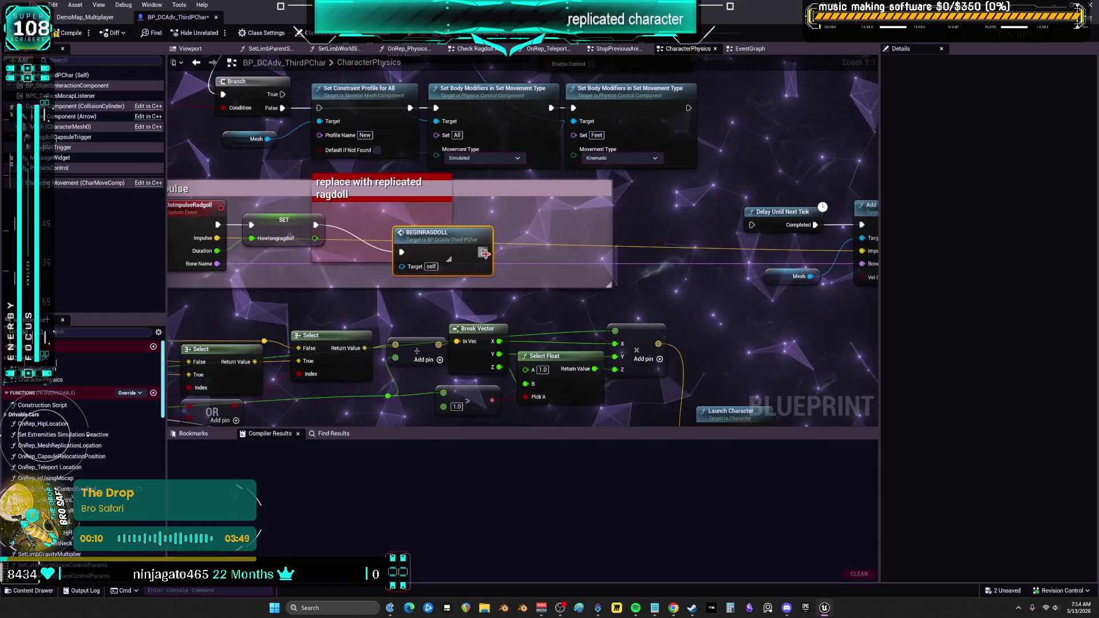
left_click_drag(751, 225, 484, 251)
mouse_move(438, 221)
left_mouse_down()
mouse_move(508, 170)
mouse_move(415, 228)
left_mouse_up()
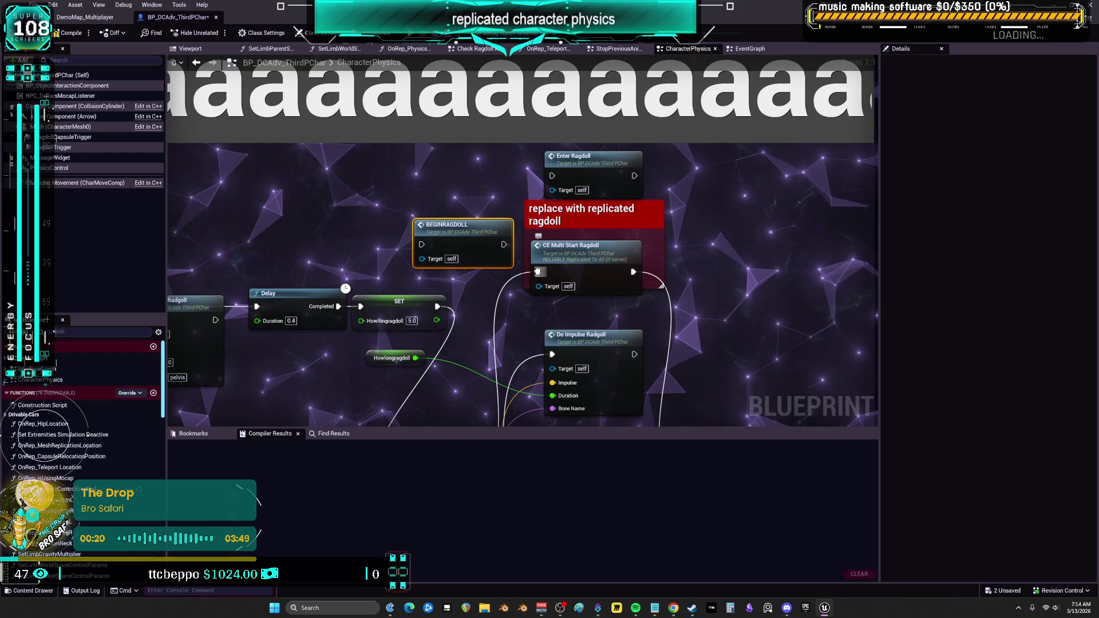
left_click_drag(538, 271, 423, 245)
mouse_move(633, 272)
left_mouse_down()
mouse_move(504, 244)
mouse_move(624, 266)
left_mouse_up()
Delete the CE Multi Start Ragdoll and Enter Ragdoll nodes, compile, and show the asset.
left_click(584, 258)
key("Delete")
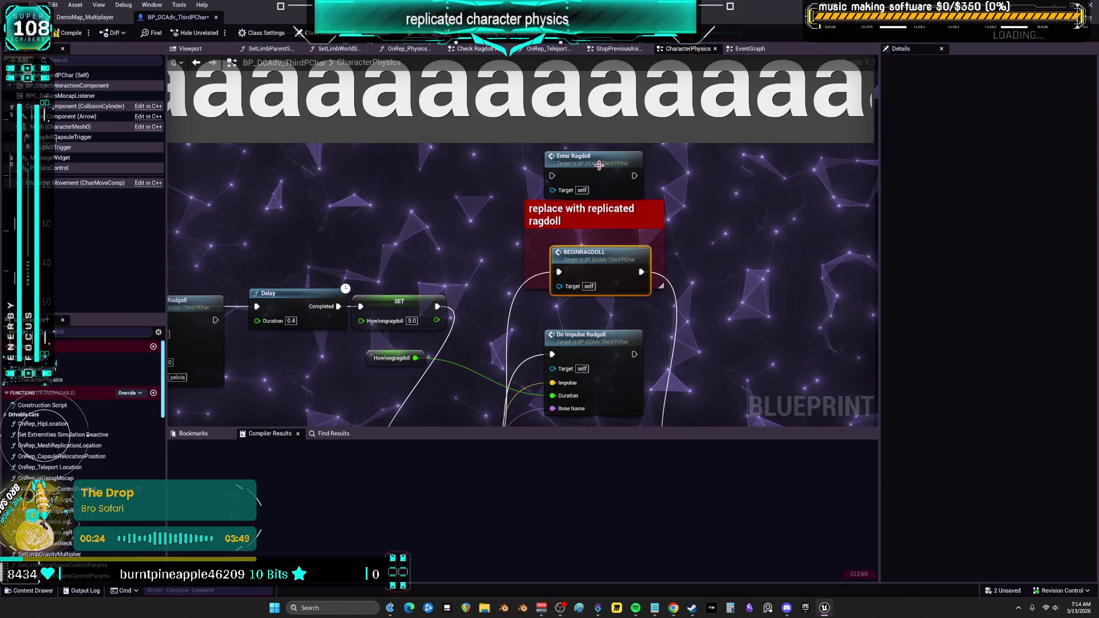
left_click(589, 156)
key("Delete")
scroll(684, 180, "down", 4)
left_click_drag(684, 180, 789, 158)
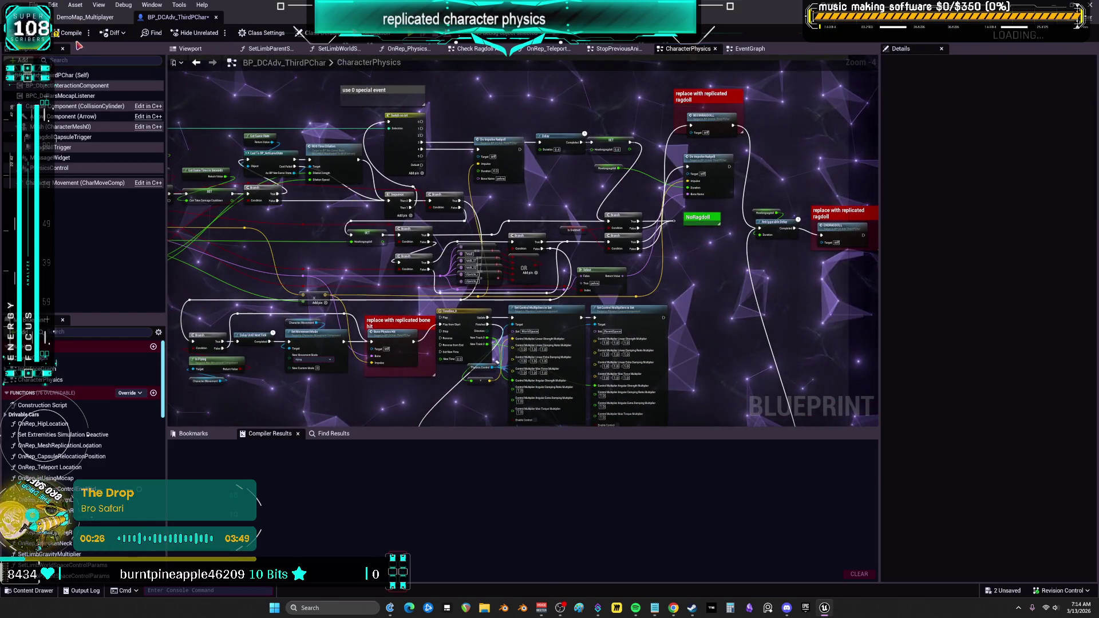
mouse_move(377, 233)
left_mouse_down()
mouse_move(608, 243)
mouse_move(552, 216)
left_mouse_up()
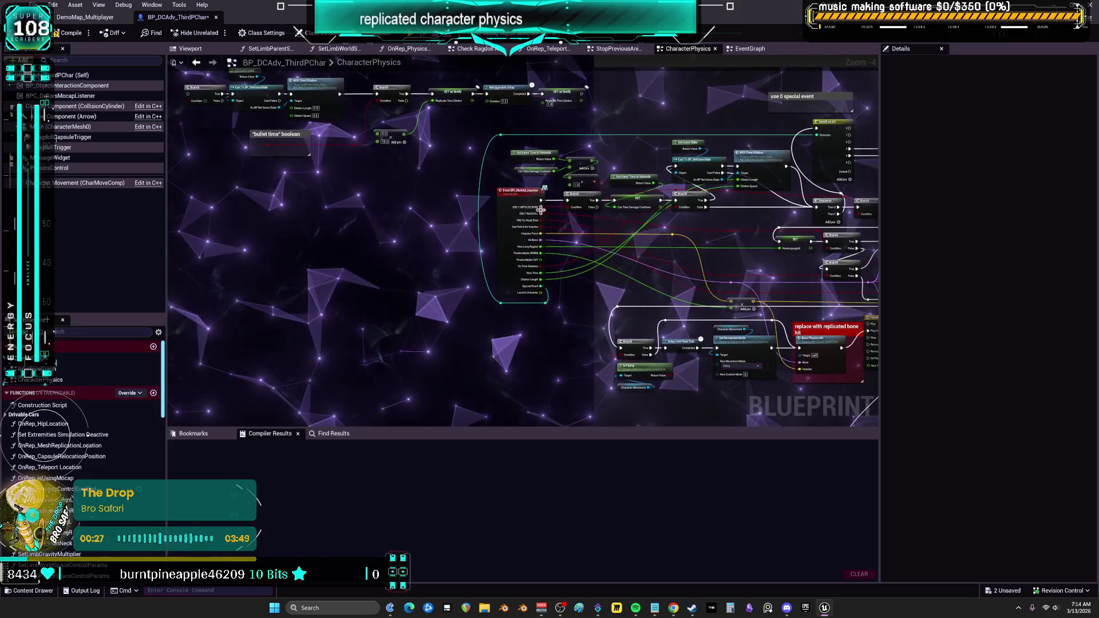
scroll(584, 259, "up", 1)
left_click_drag(584, 259, 589, 280)
left_click(71, 33)
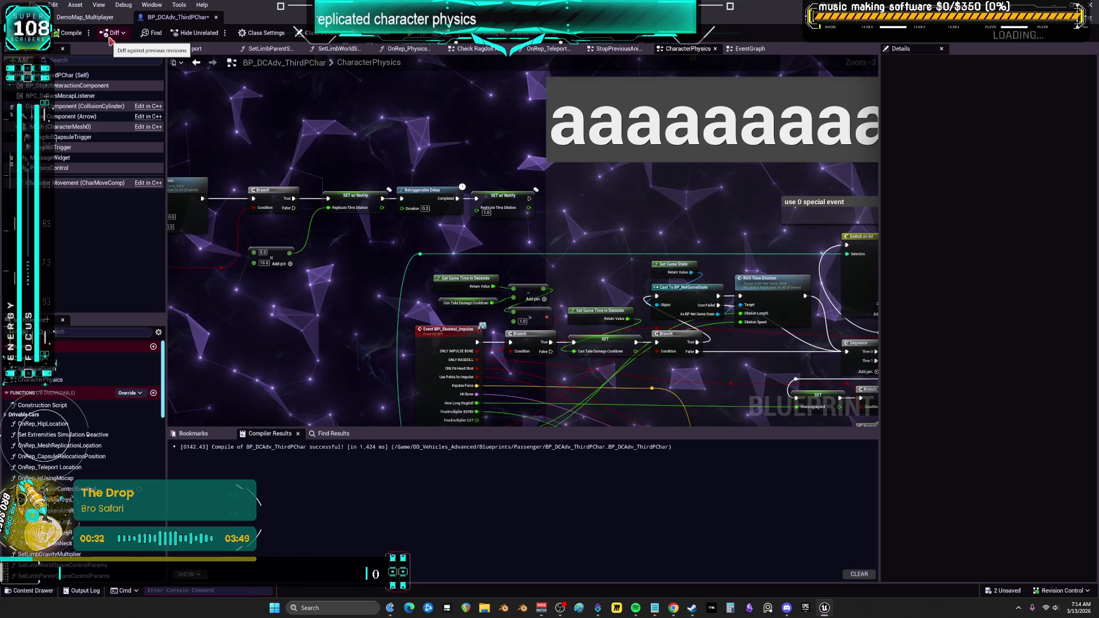
key("ctrl+b")
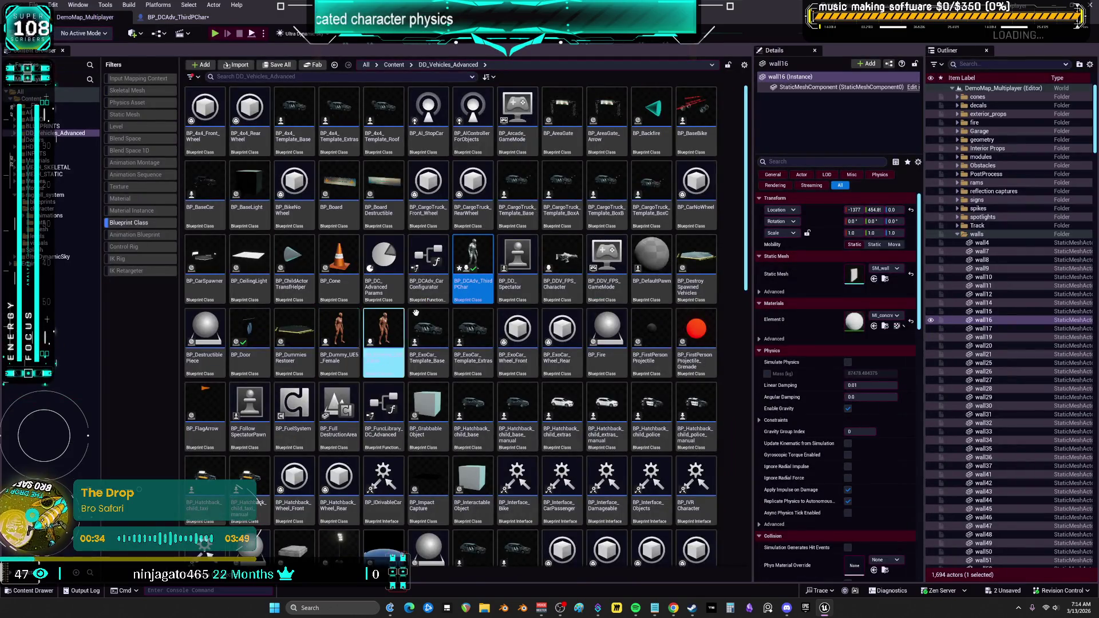
Clear the Blueprint Class filter and find bp_ragdoll_component under ragdoll_system > ragdoll.
left_click(132, 224)
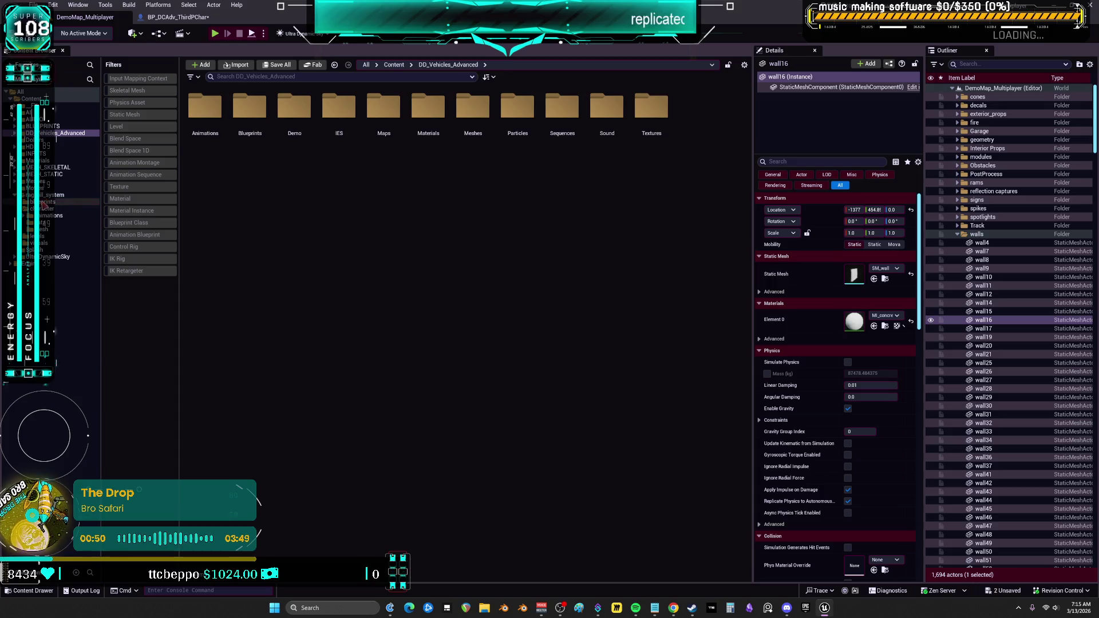
left_click(45, 203)
left_click(44, 209)
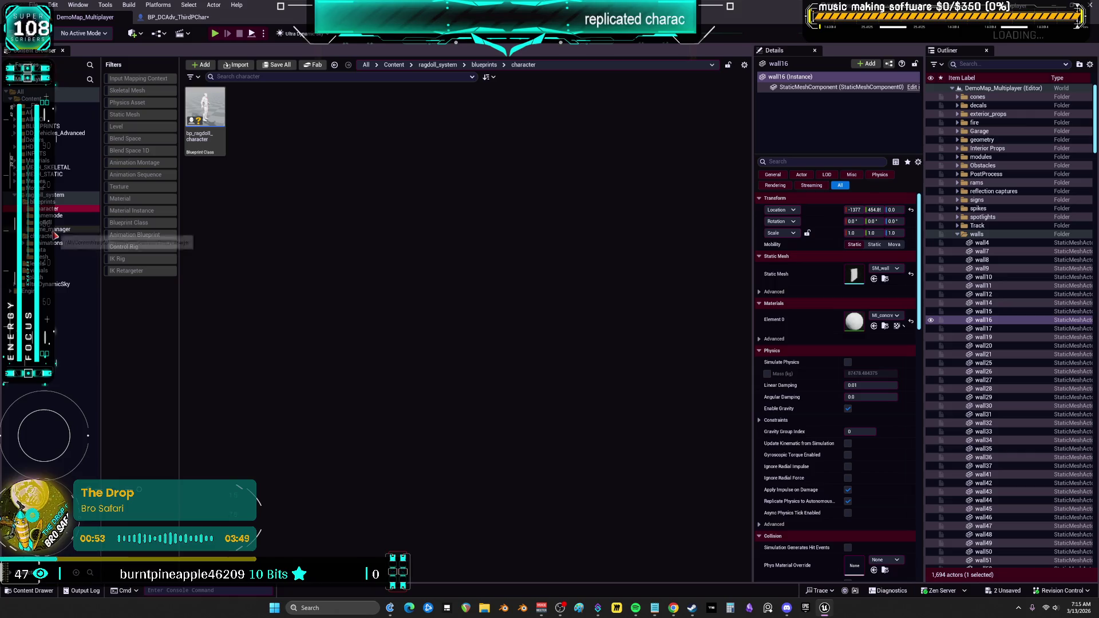
left_click(50, 223)
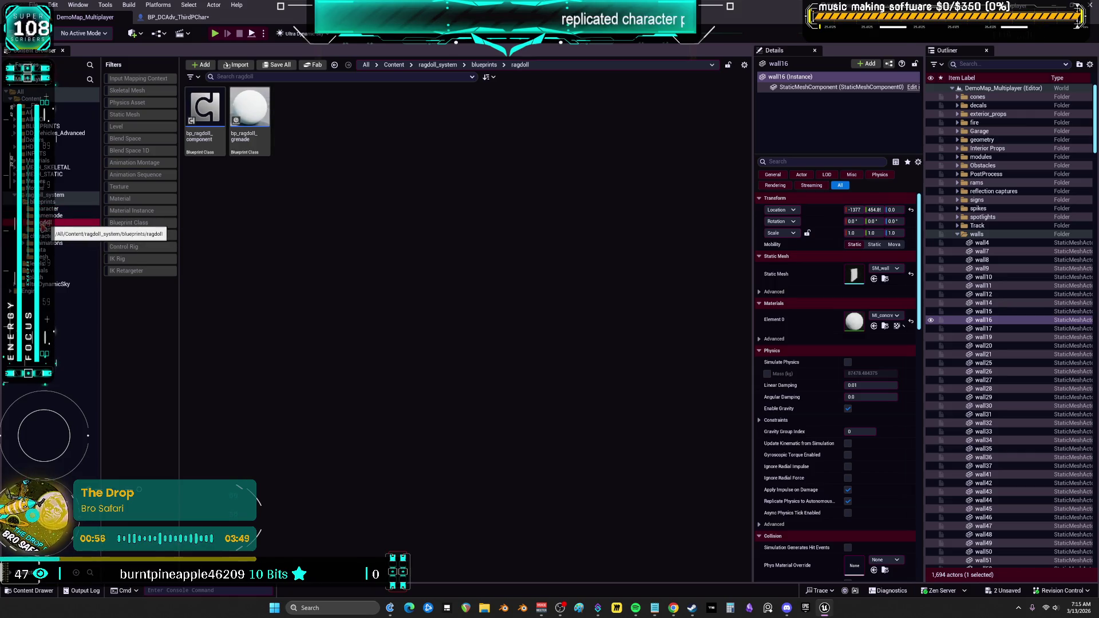
left_click(205, 115)
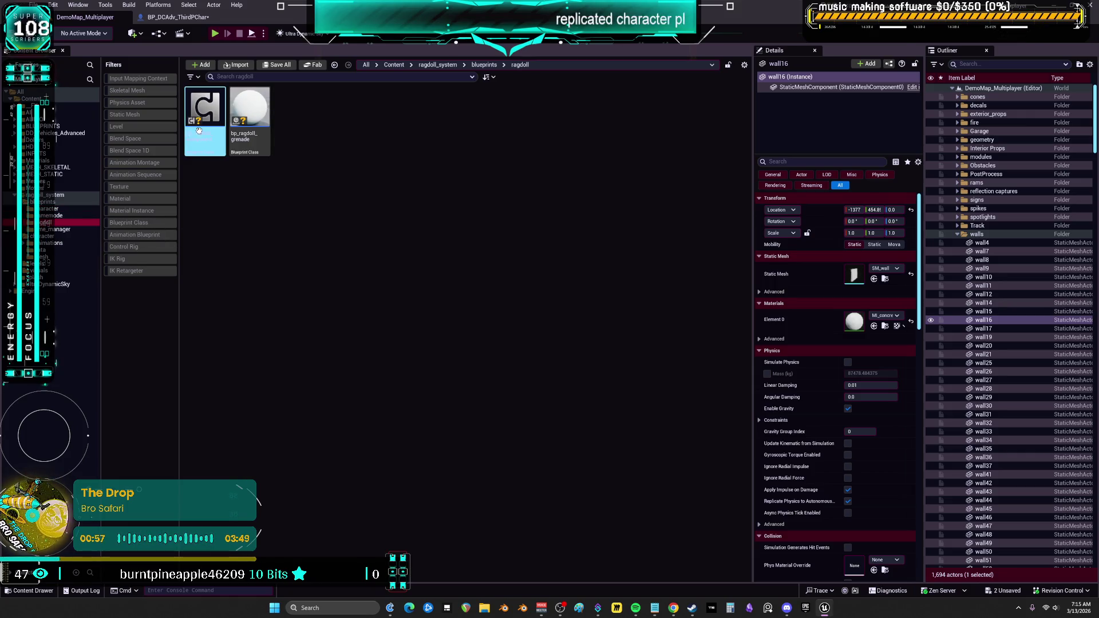
left_click(339, 165)
Go back to DD_Vehicles_Advanced and the BP_DCAdv_ThirdPChar editor tab.
left_click(51, 174)
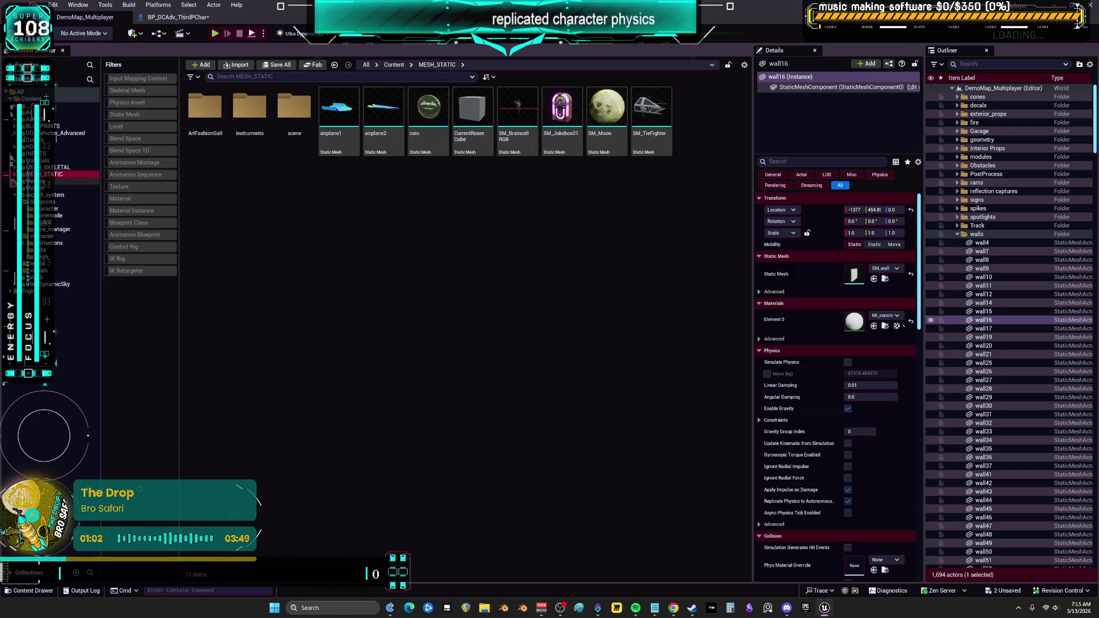
left_click(63, 133)
left_click(175, 16)
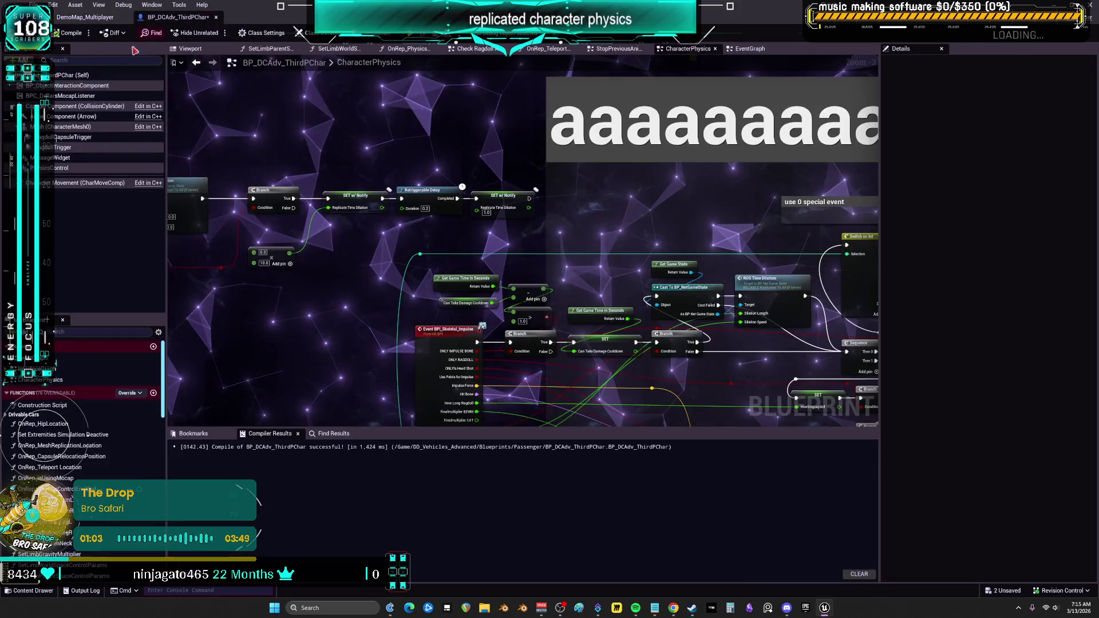
Add bp_ragdoll_component to the character, then open the Mesh's ABP_Manny_DDV anim blueprint.
key("Return")
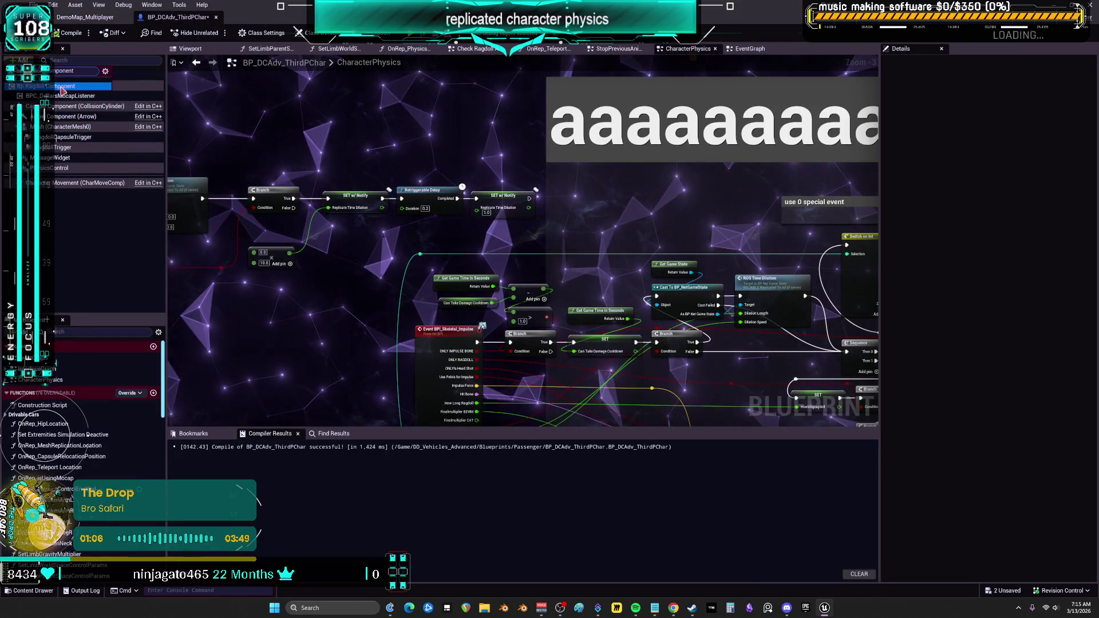
left_click(100, 261)
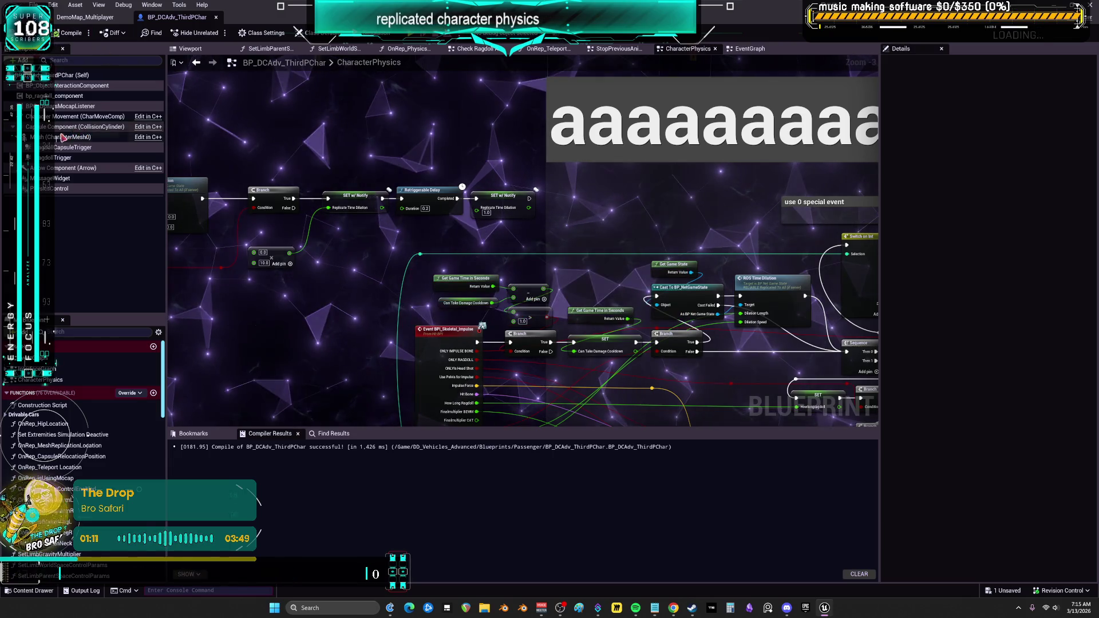
left_click(68, 137)
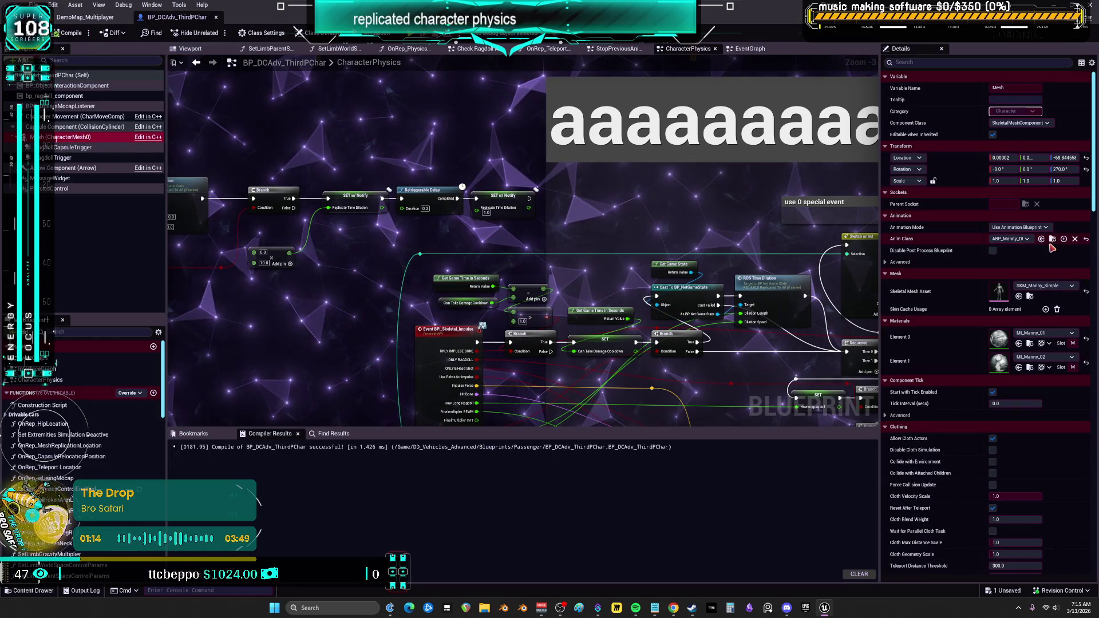
left_click(1053, 241)
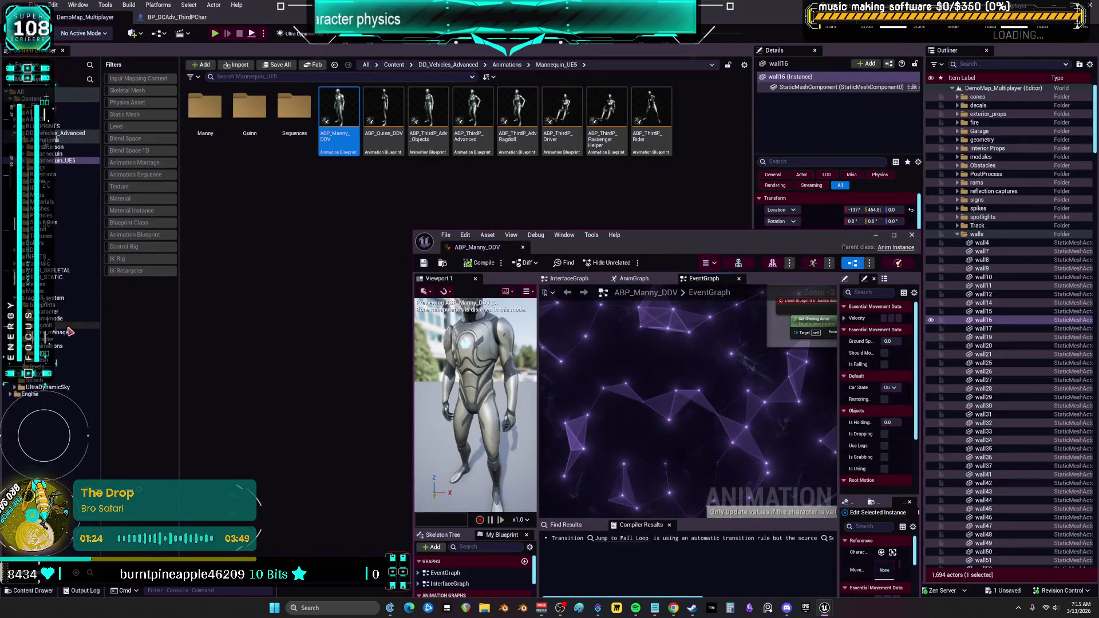
Check the Miku anim blueprint in MESH_SKELETAL > MikuRacer and close the animation blueprint editors.
left_click(52, 271)
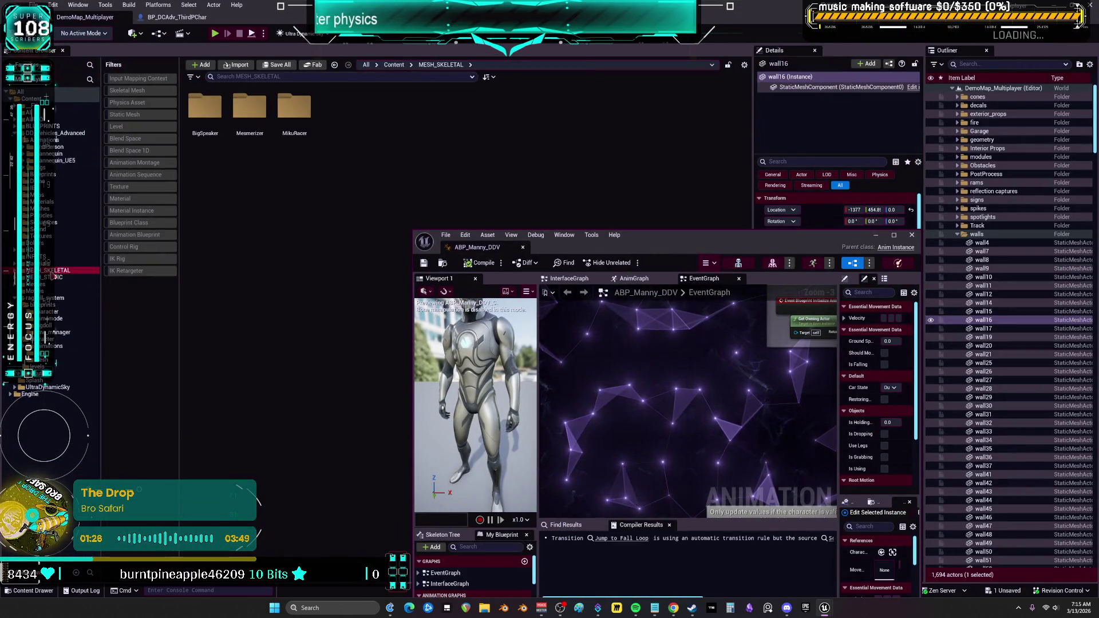
left_click(297, 109)
double_click(297, 108)
left_click(349, 112)
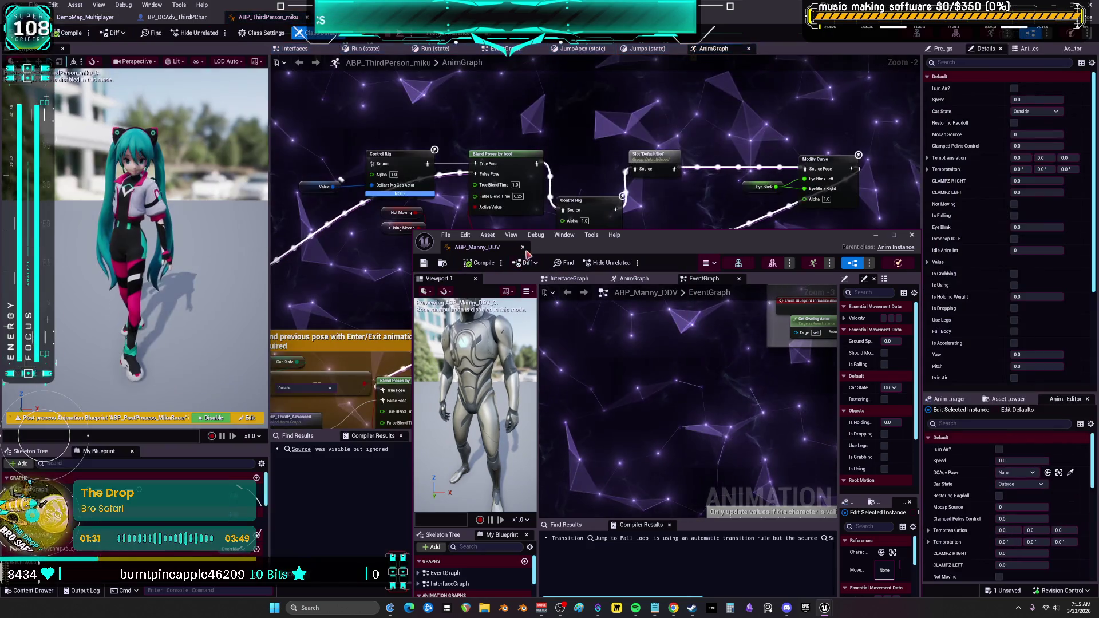
left_click(522, 250)
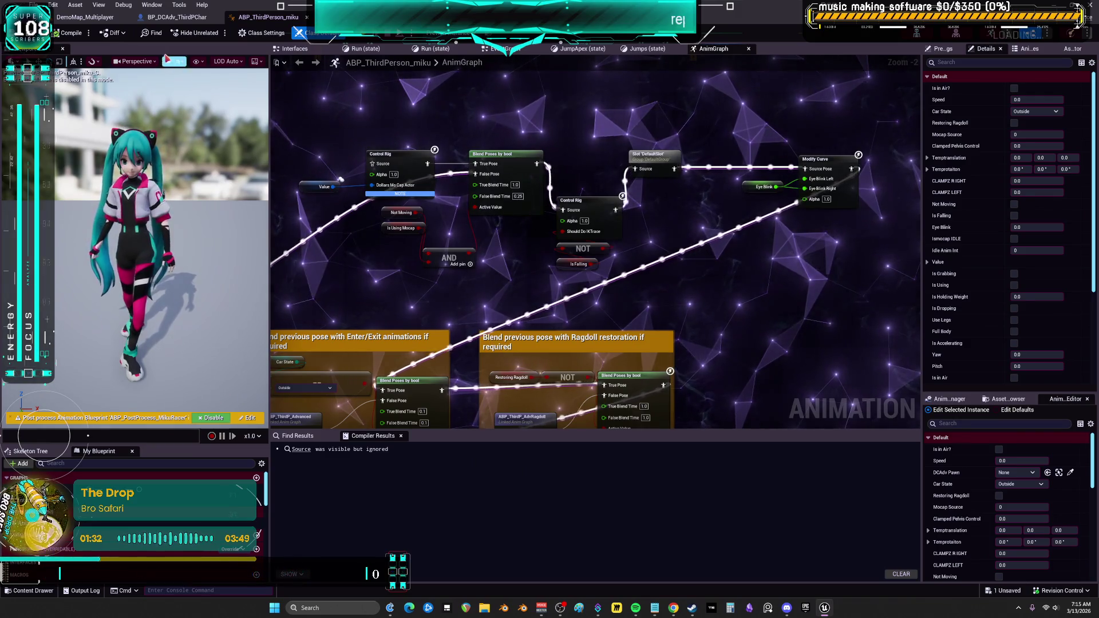
left_click(172, 17)
left_click(97, 20)
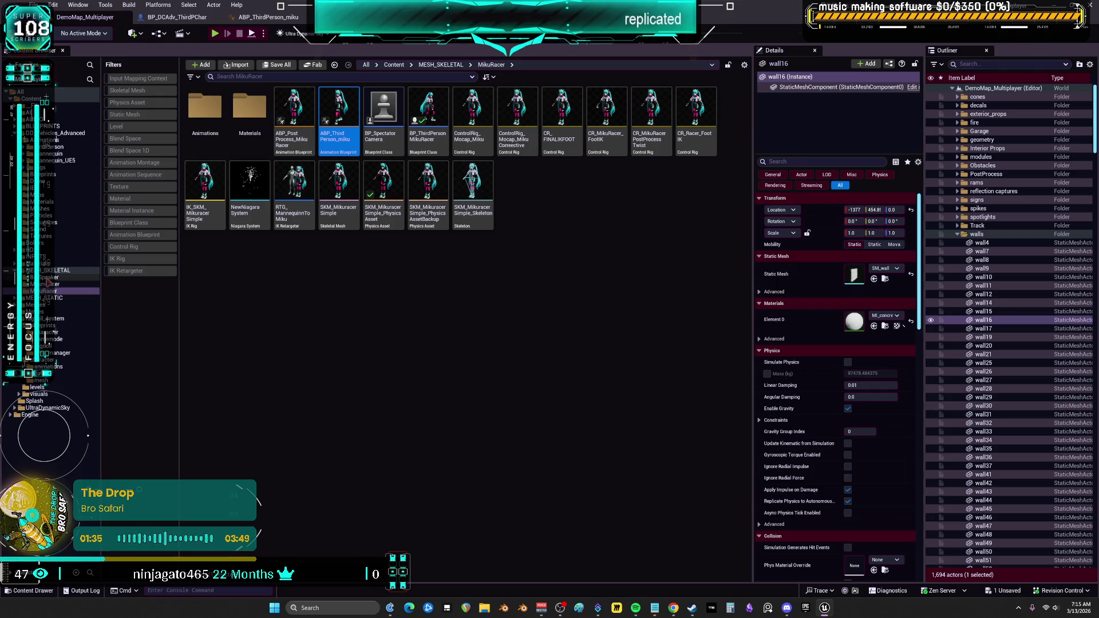
Browse to ragdoll_system > character > mesh and bring up sk_mannequin's asset actions.
left_click(49, 366)
left_click(249, 108)
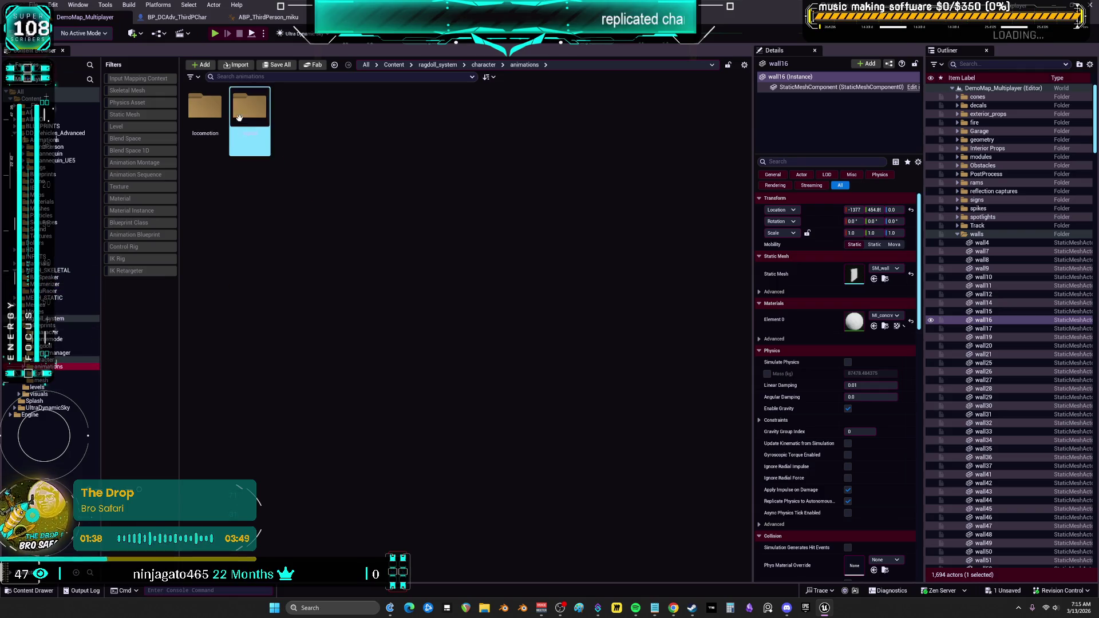
double_click(253, 107)
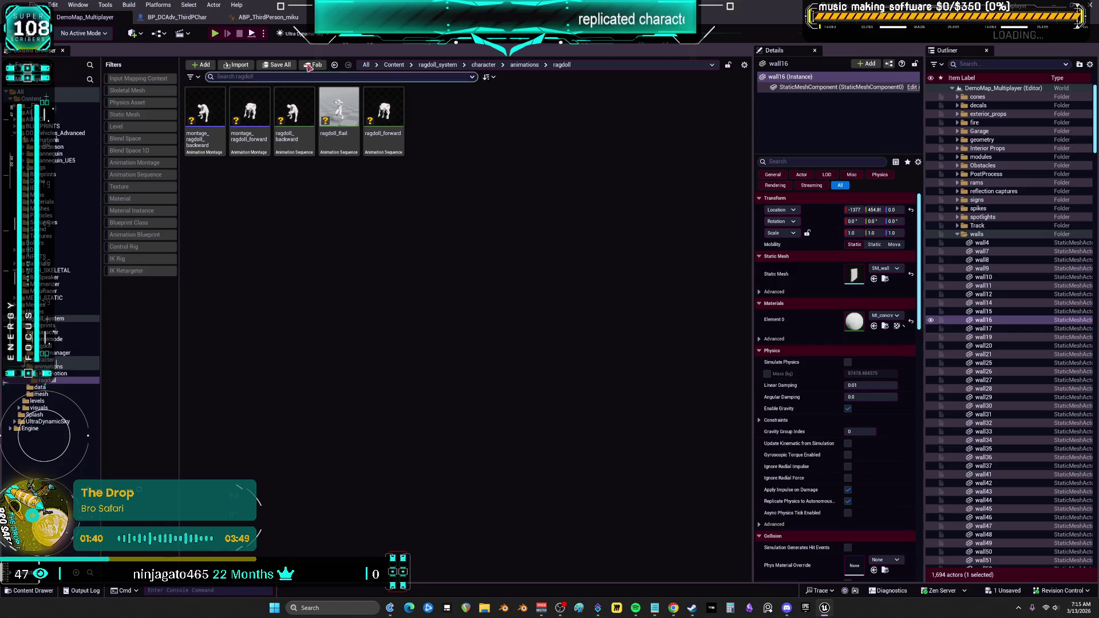
left_click(60, 374)
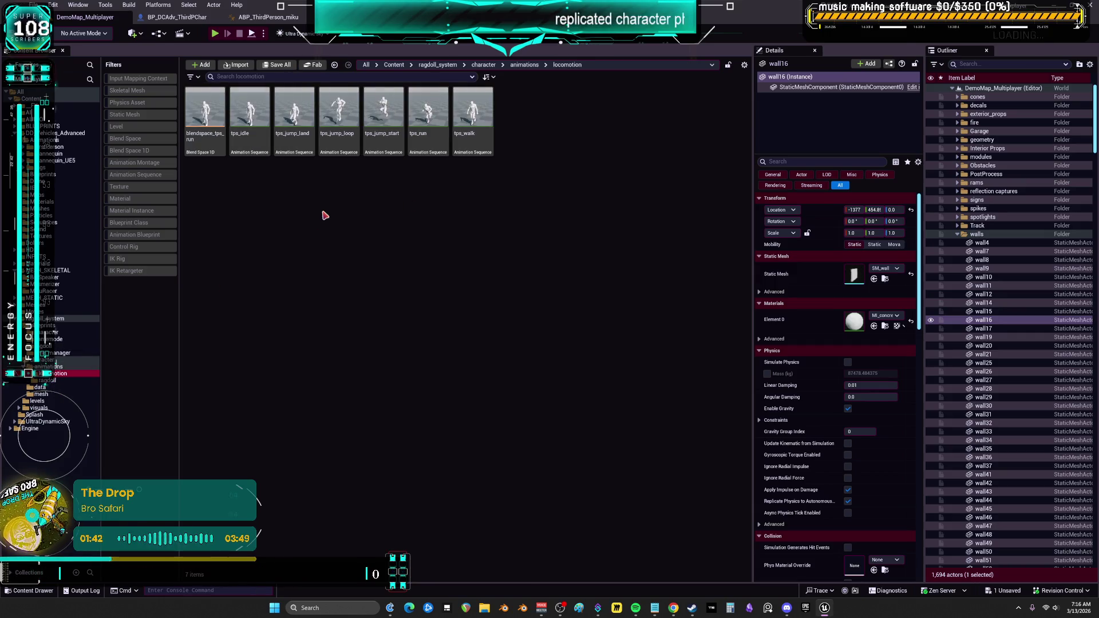
left_click(41, 394)
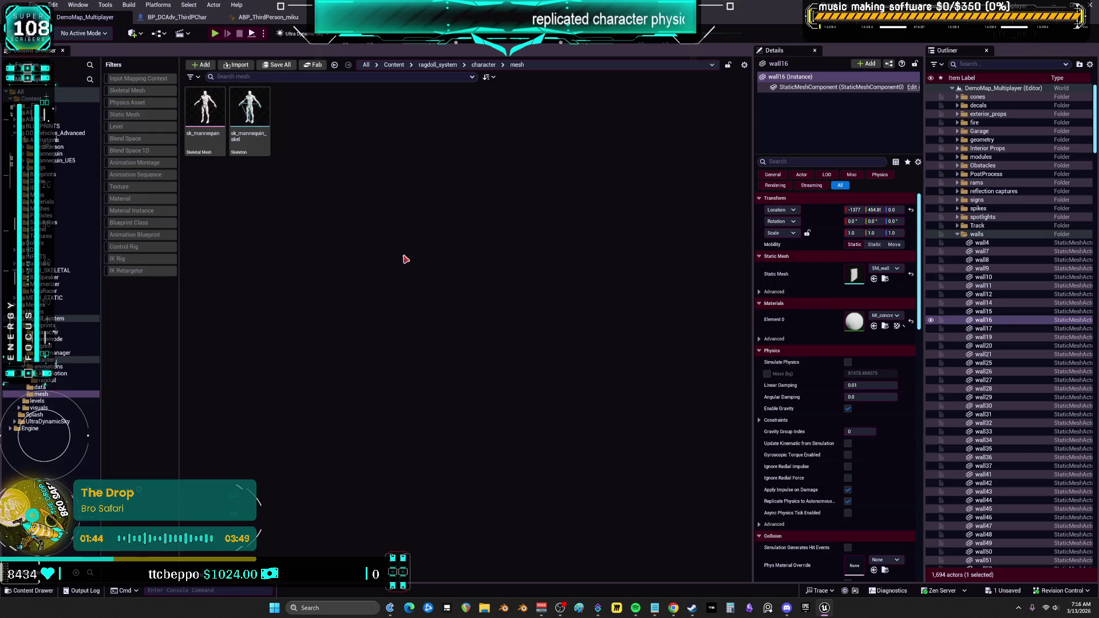
right_click(212, 107)
Create an IK Rig from sk_mannequin named IK_RAGDOLLREPLICATED.
mouse_move(295, 146)
left_click(355, 306)
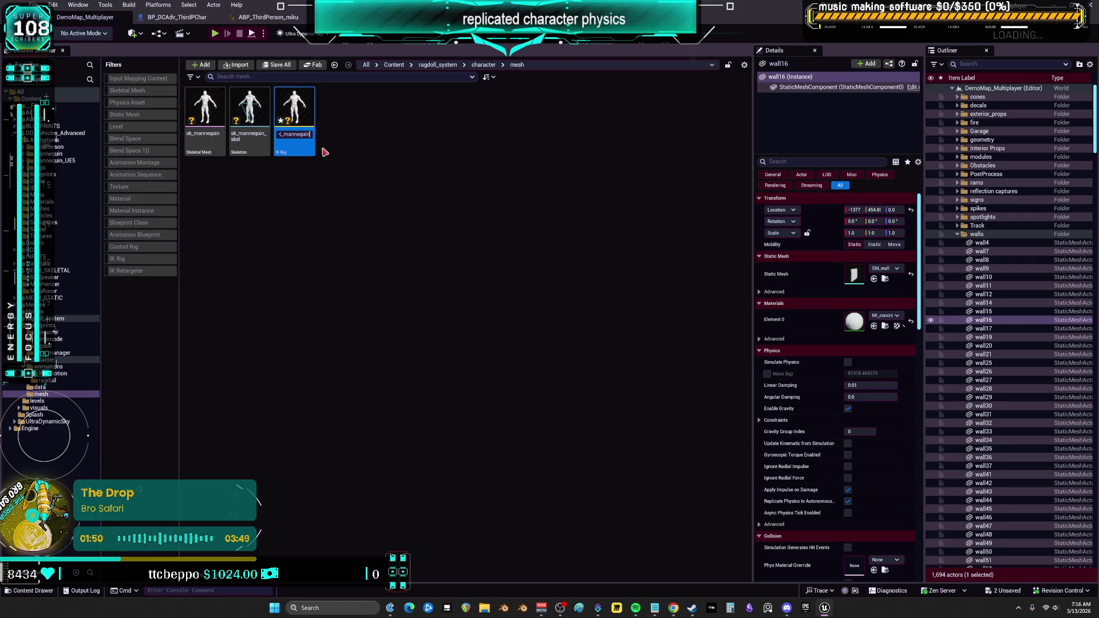
type("IK_RAGDOLL")
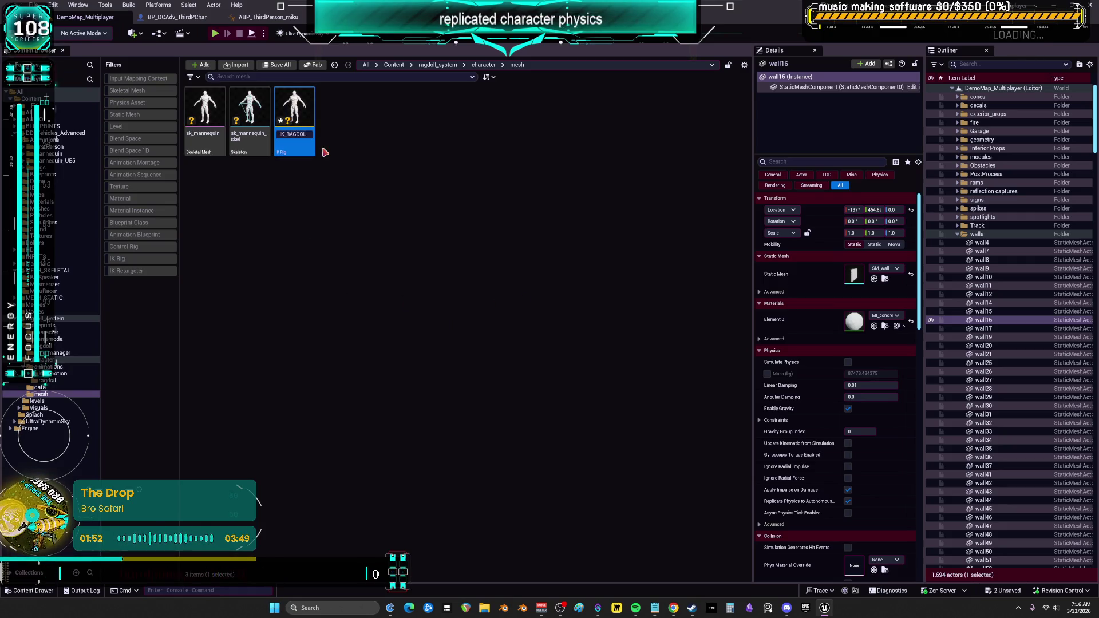
key("Return")
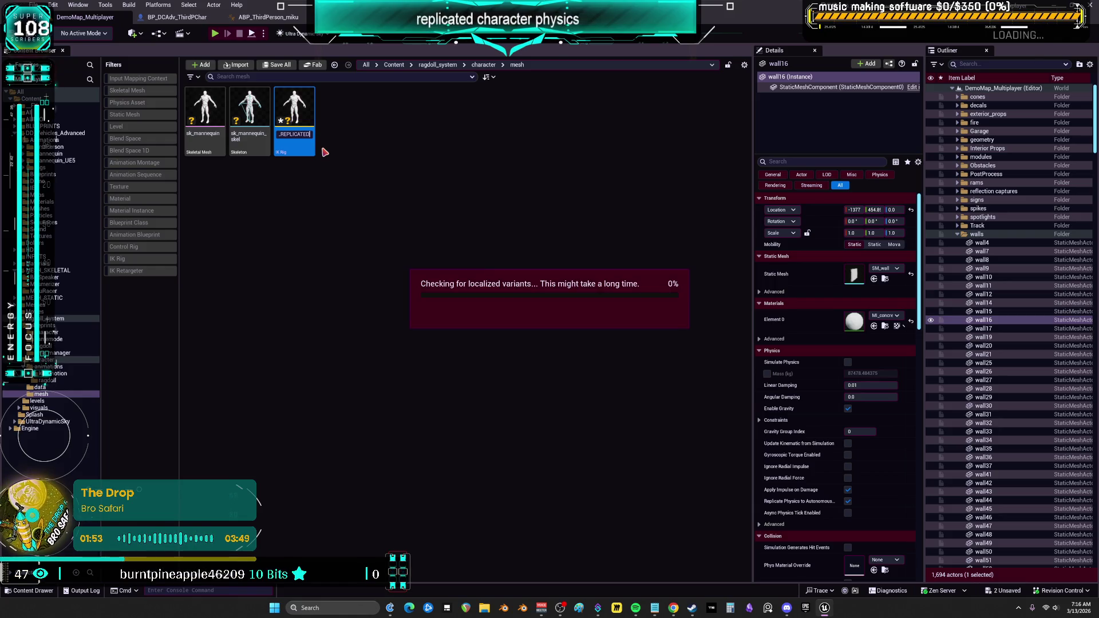
Auto-create the rig's retarget chains and full-body IK hand/foot goals, then close it.
double_click(221, 112)
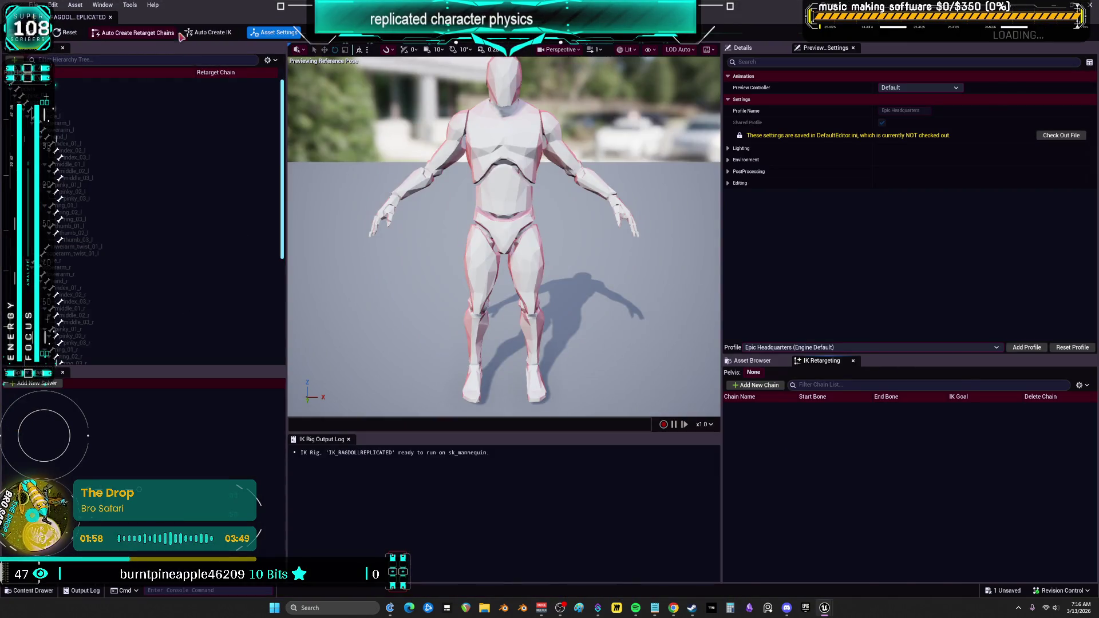
left_click(171, 38)
left_click(209, 33)
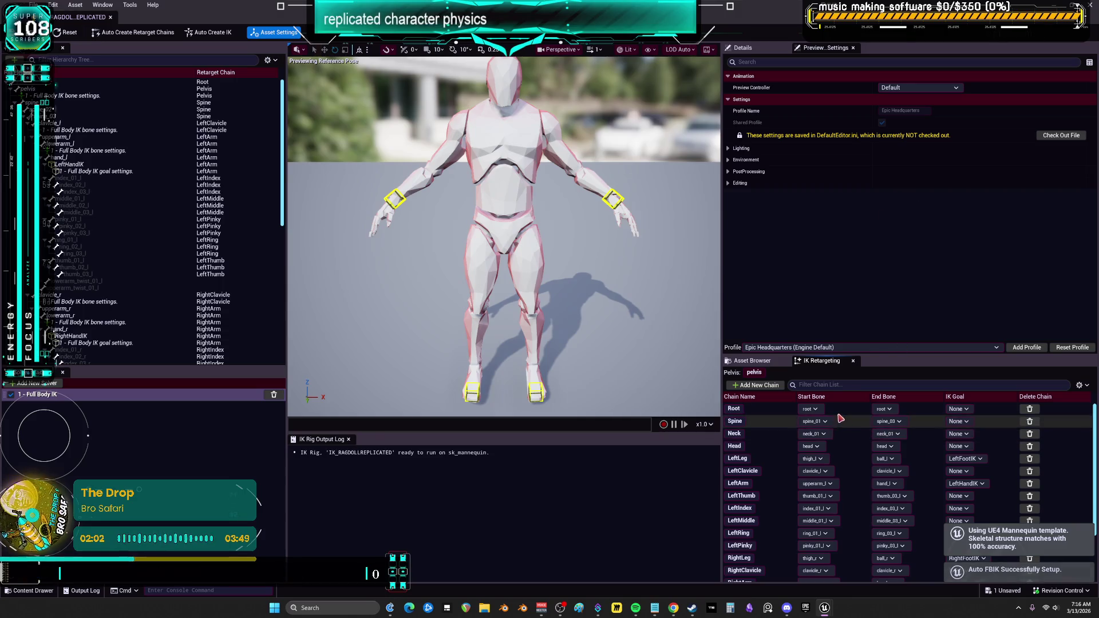
scroll(842, 432, "down", 2)
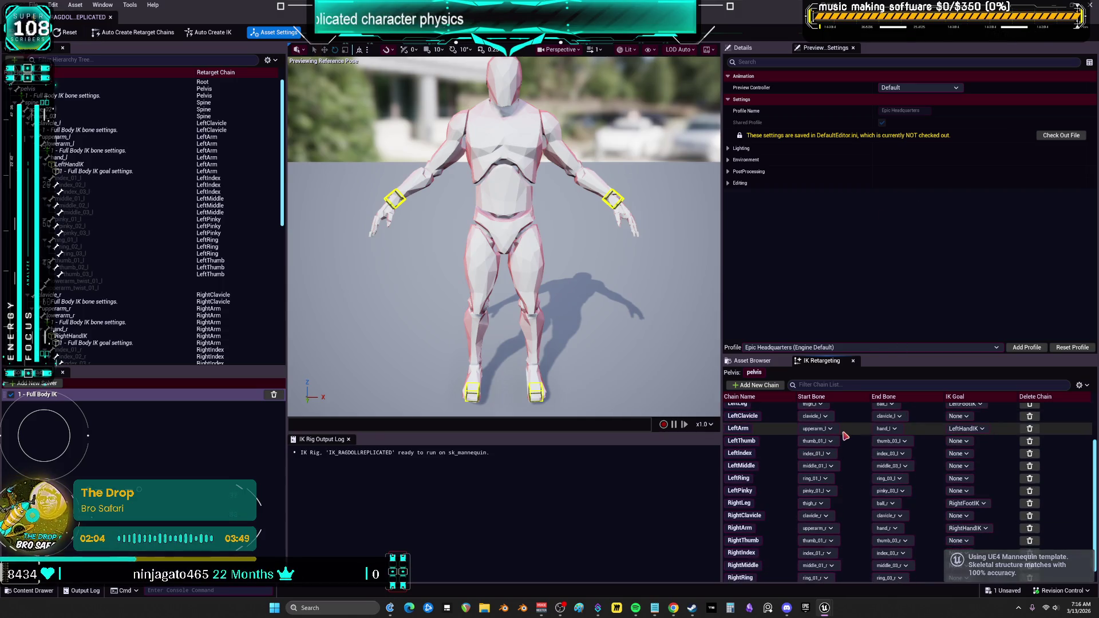
scroll(842, 439, "down", 1)
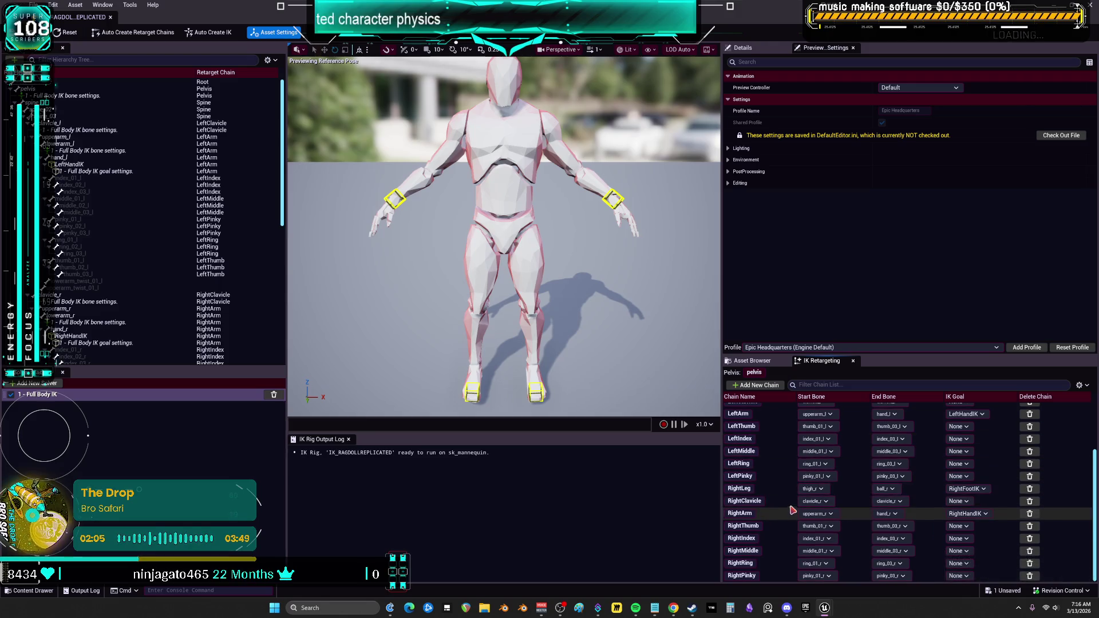
scroll(764, 569, "up", 3)
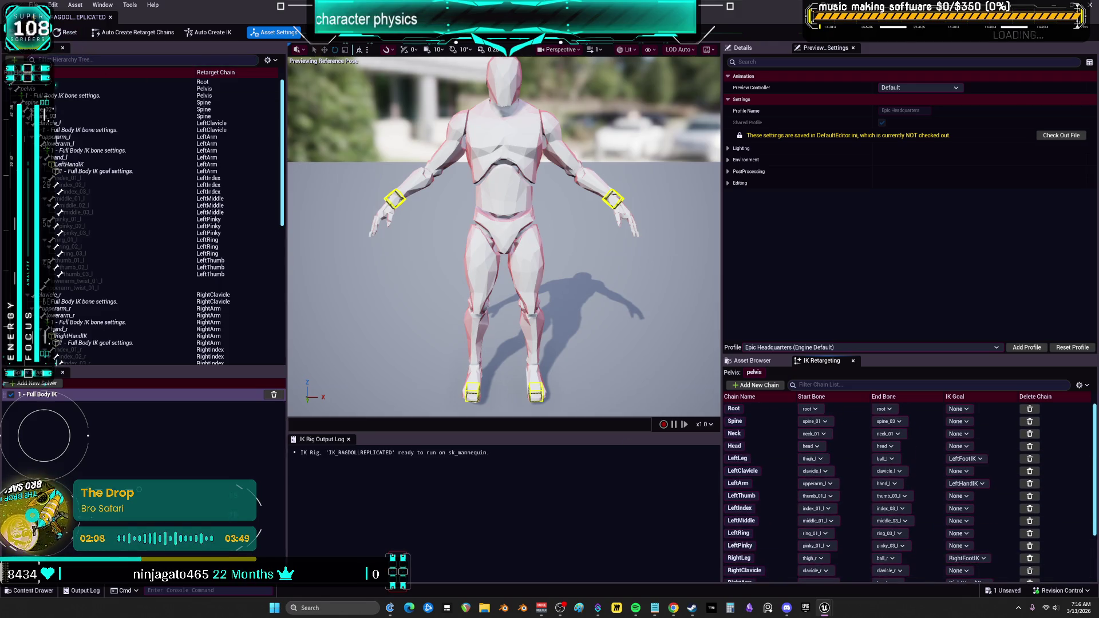
left_click(111, 18)
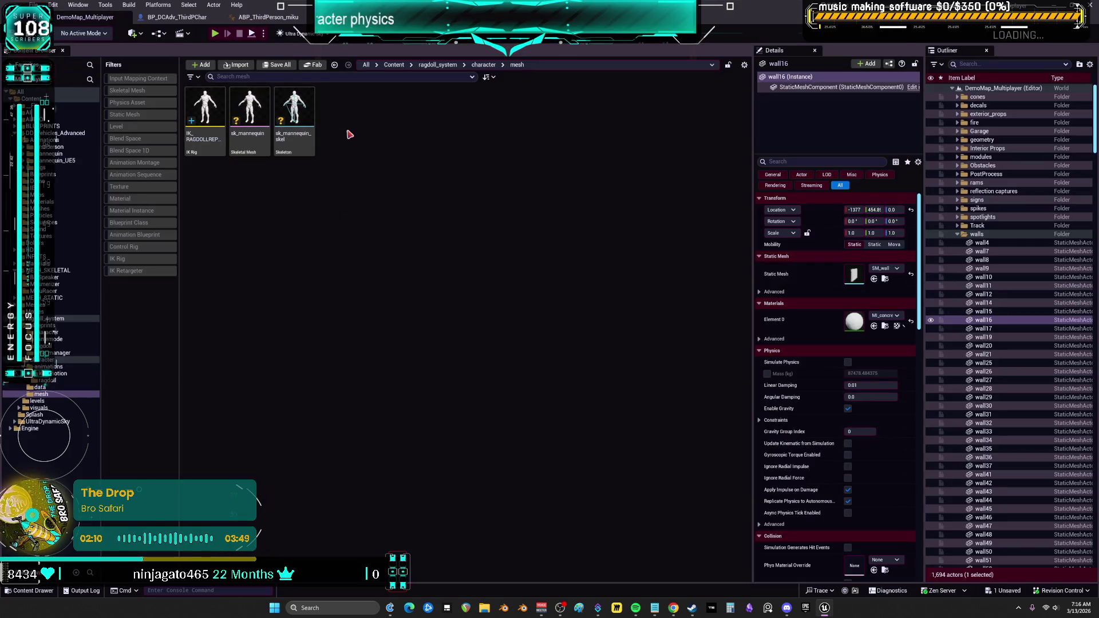
Create a new IK Retargeter asset in the mesh folder and open it.
right_click(353, 134)
type("RETARGET")
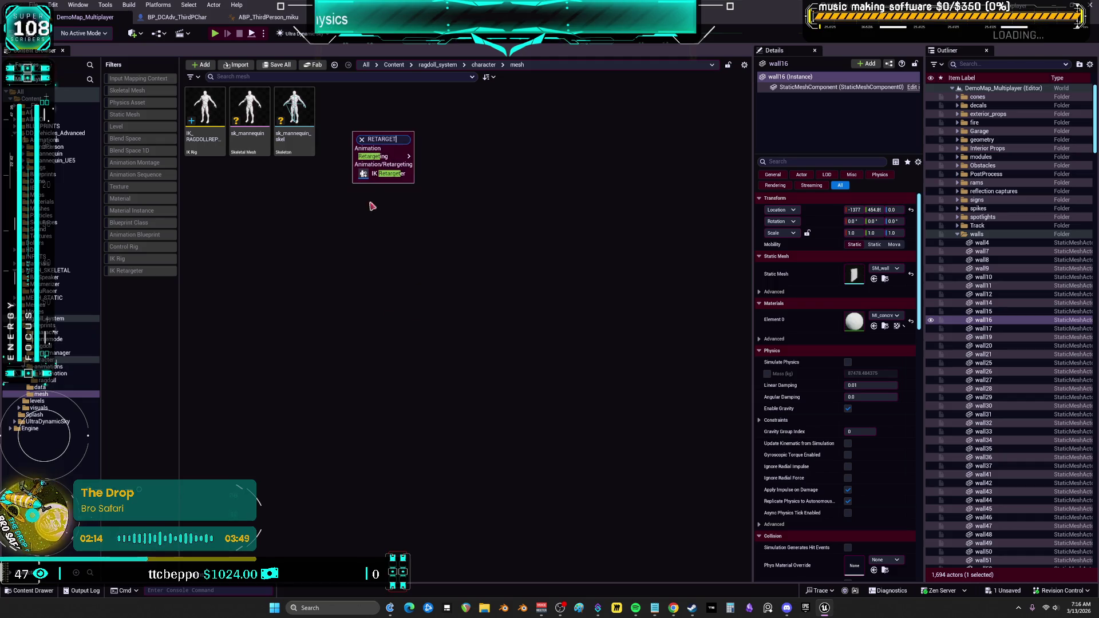
left_click(378, 174)
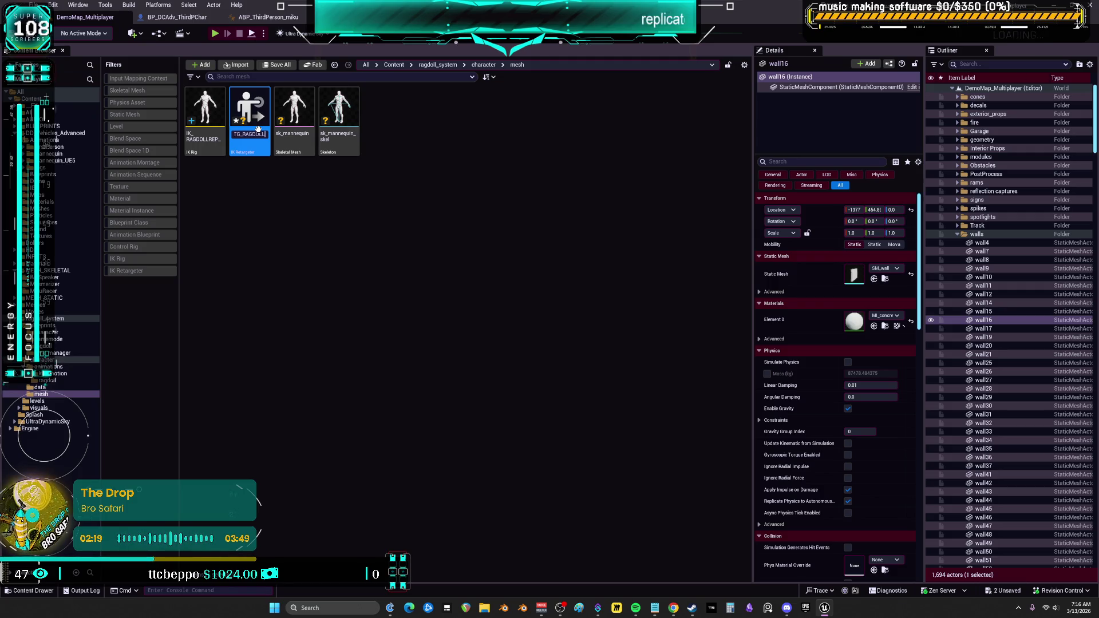
key("Return")
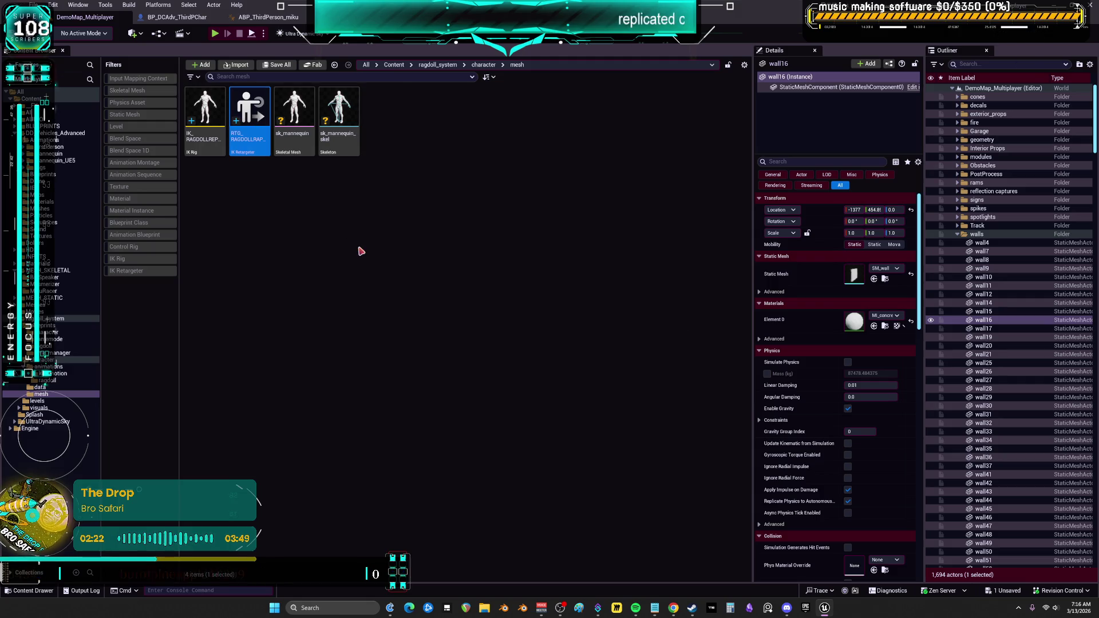
double_click(241, 107)
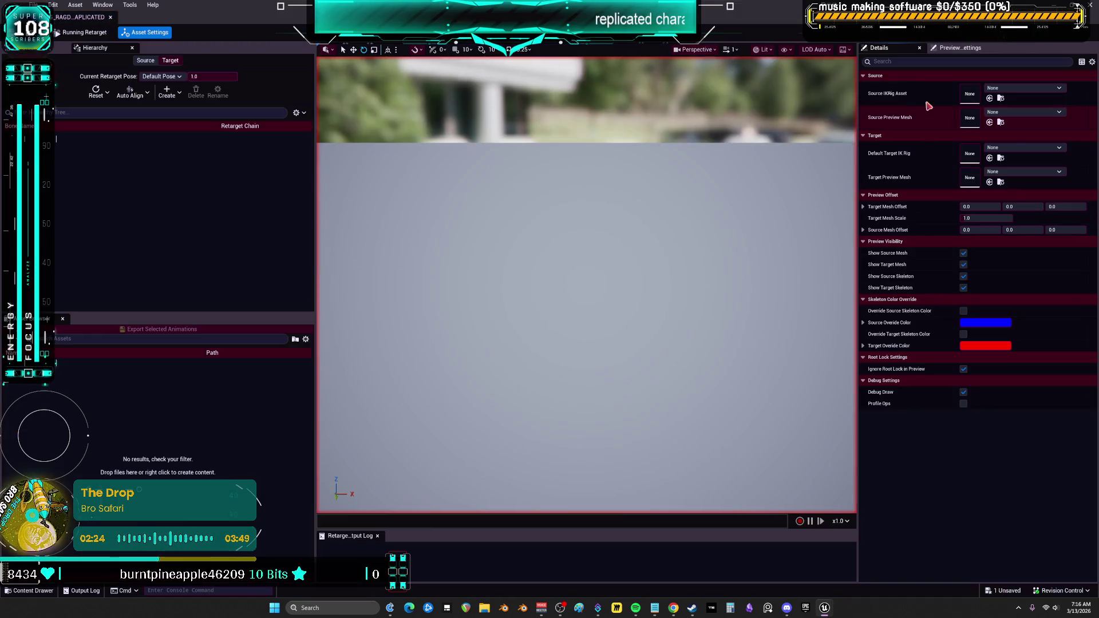
Map IK_RAGDOLLREPLICATED to IK_SKM_MikuracerSimple, offset Miku beside the mannequin, and start a new retarget pose.
left_click(1024, 87)
left_click(1056, 210)
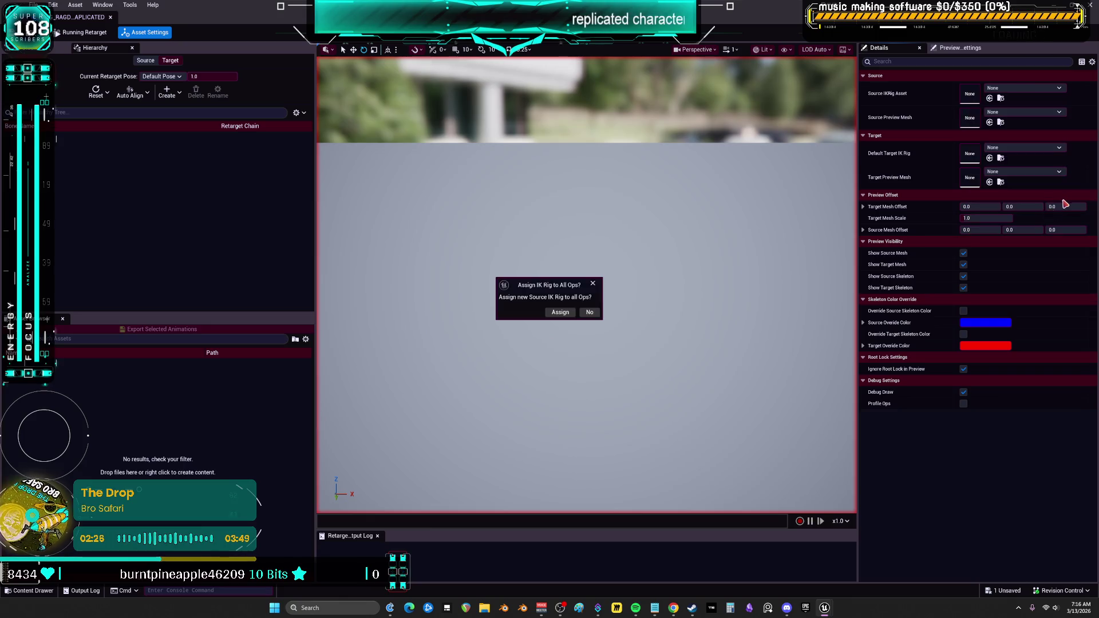
left_click(569, 313)
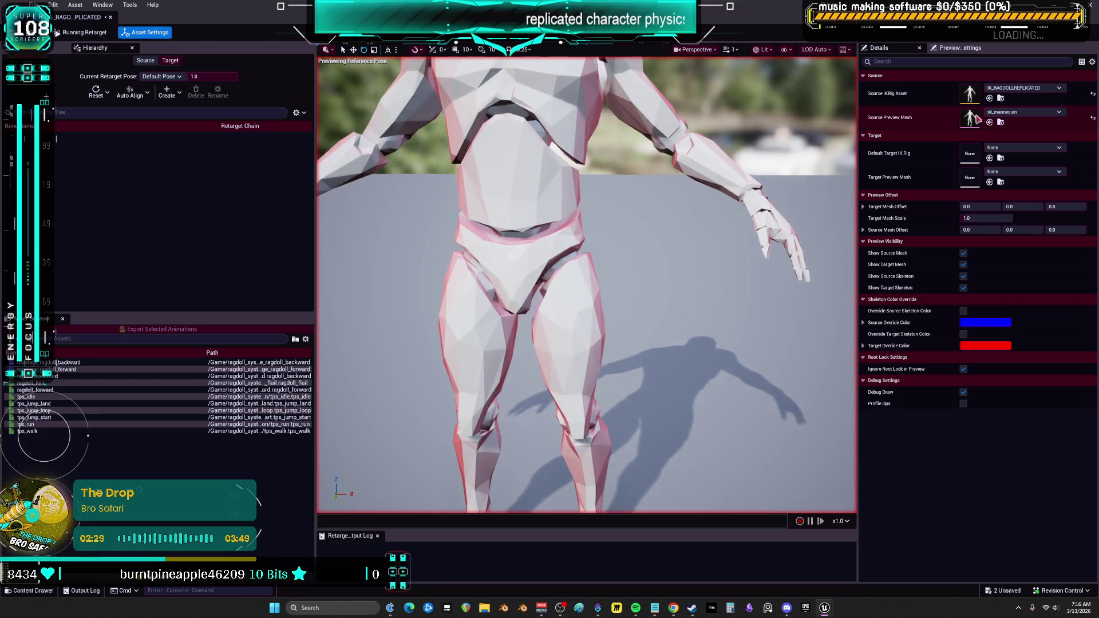
left_click(1024, 148)
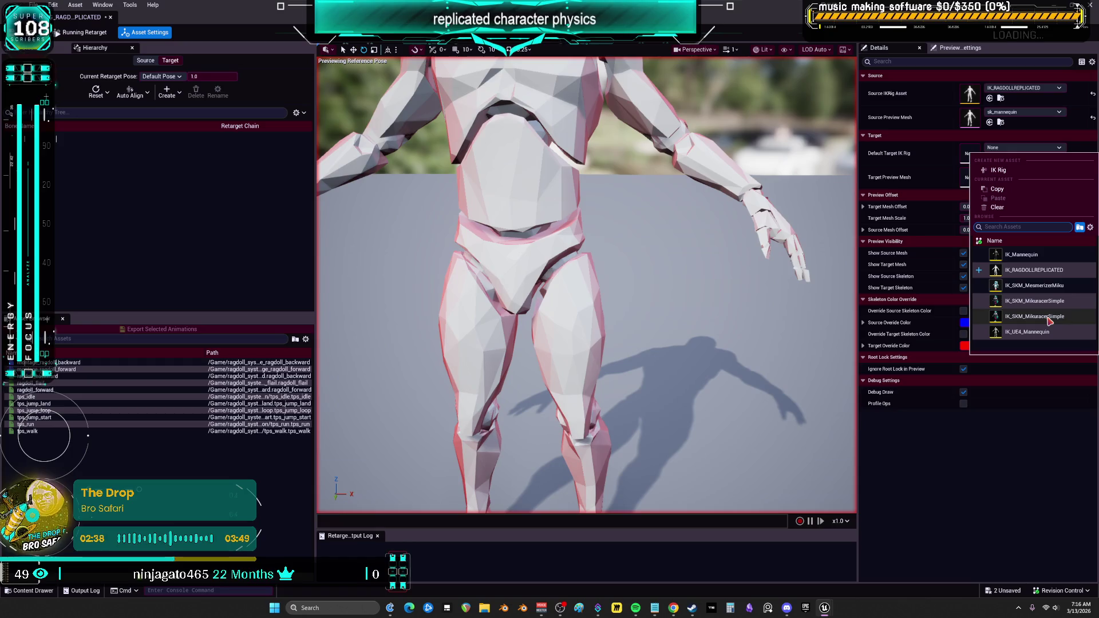
left_click(1049, 319)
left_click(558, 313)
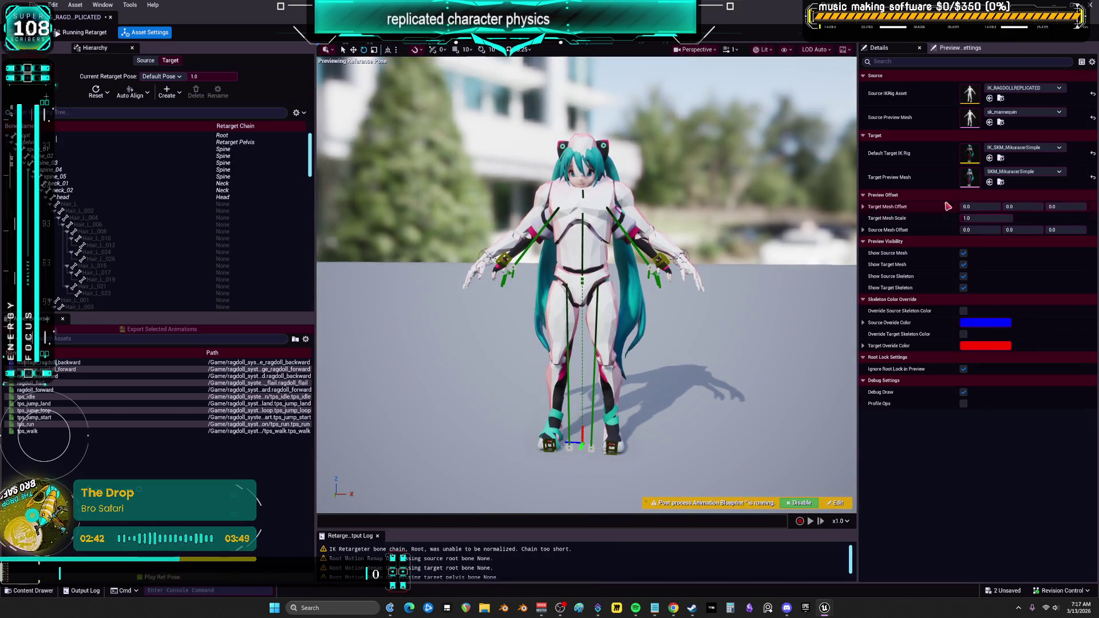
mouse_move(973, 210)
left_mouse_down()
mouse_move(1025, 210)
mouse_move(991, 210)
mouse_move(1010, 210)
left_mouse_up()
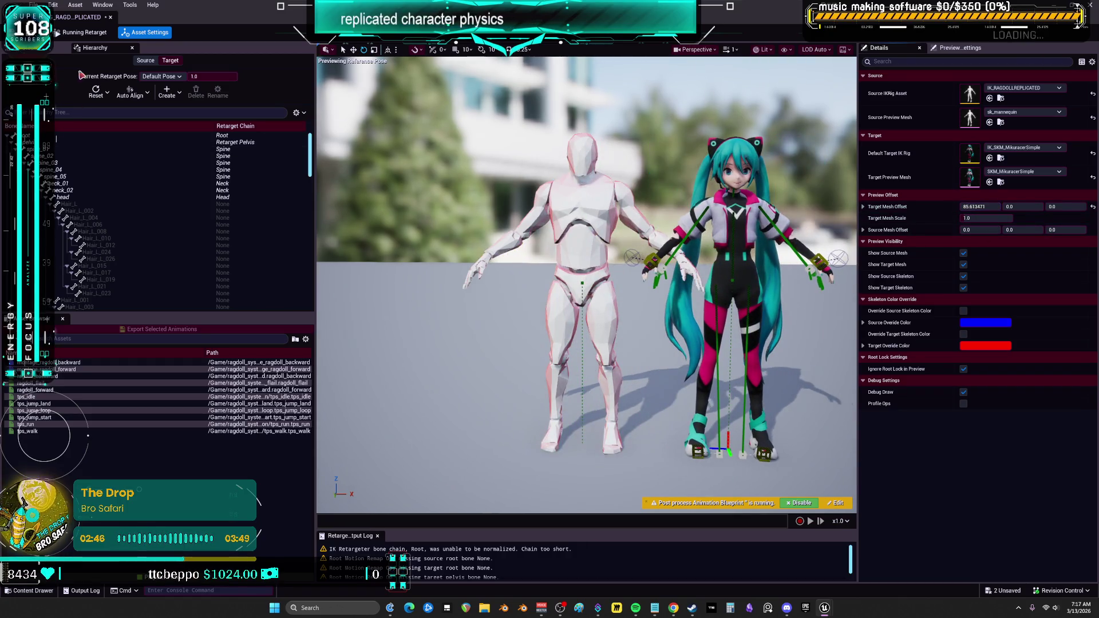
key("f")
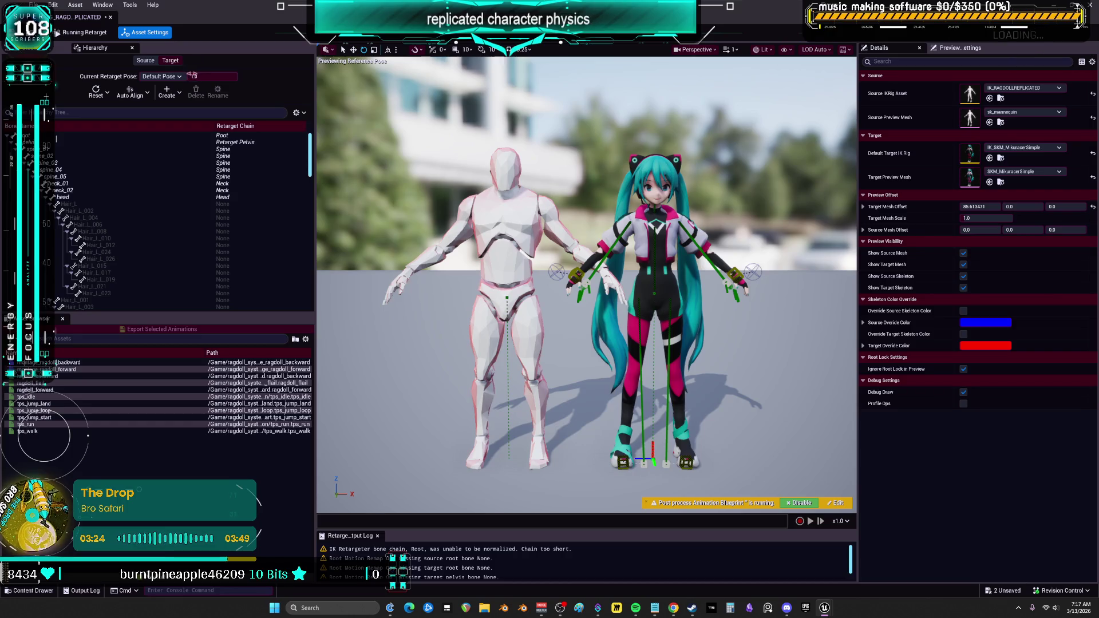
left_click(164, 91)
left_click(192, 118)
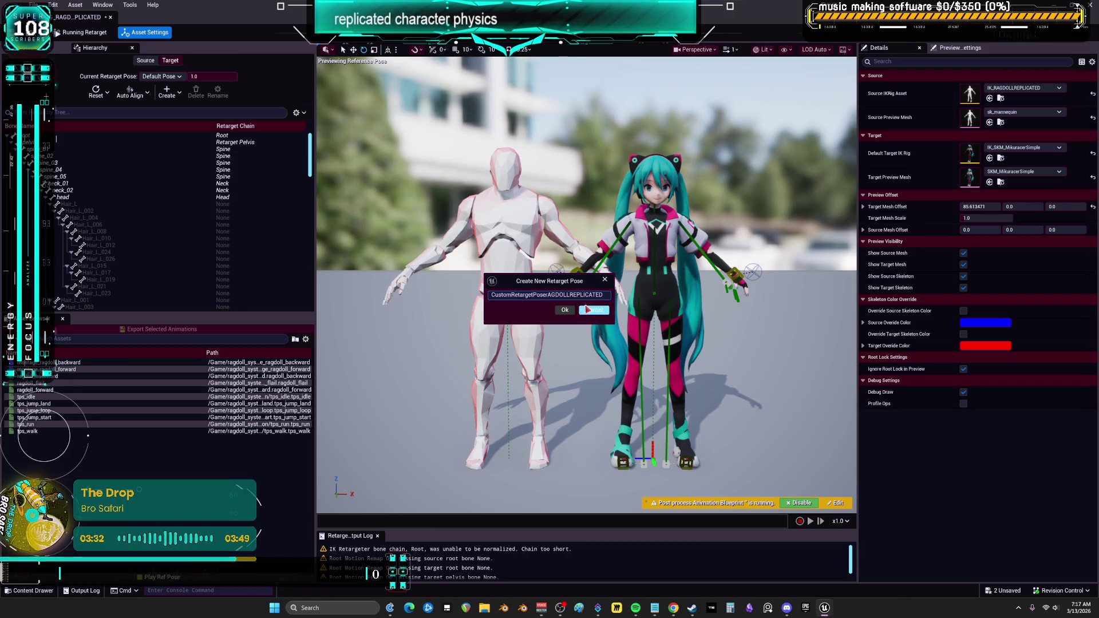
Confirm the new custom retarget pose, then auto-align Miku's selected leg bones to the mannequin.
left_click(565, 309)
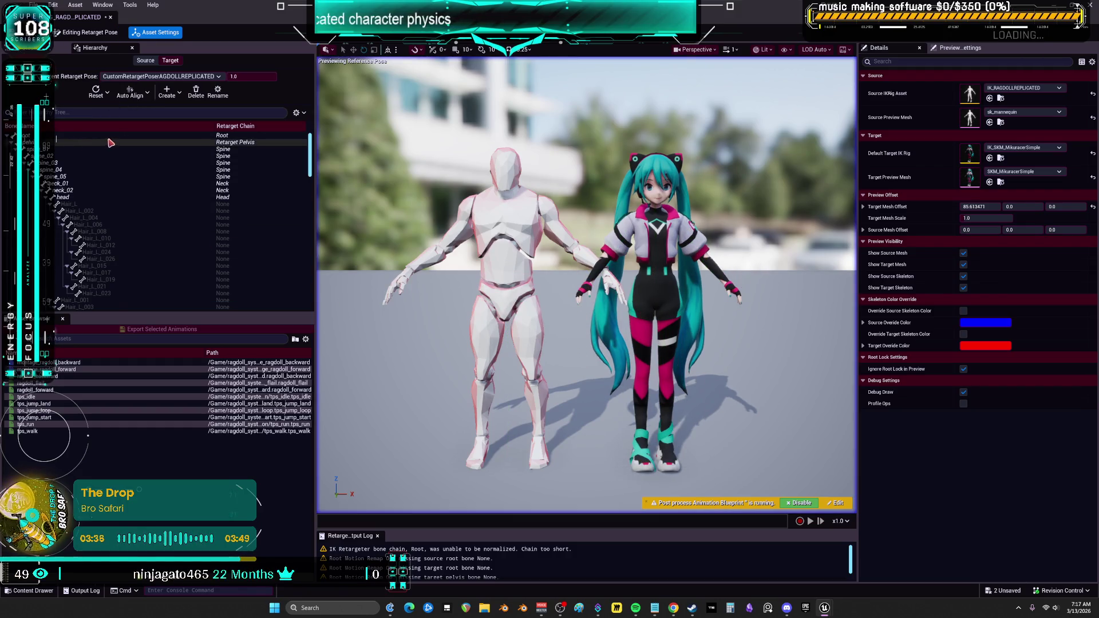
scroll(154, 169, "down", 15)
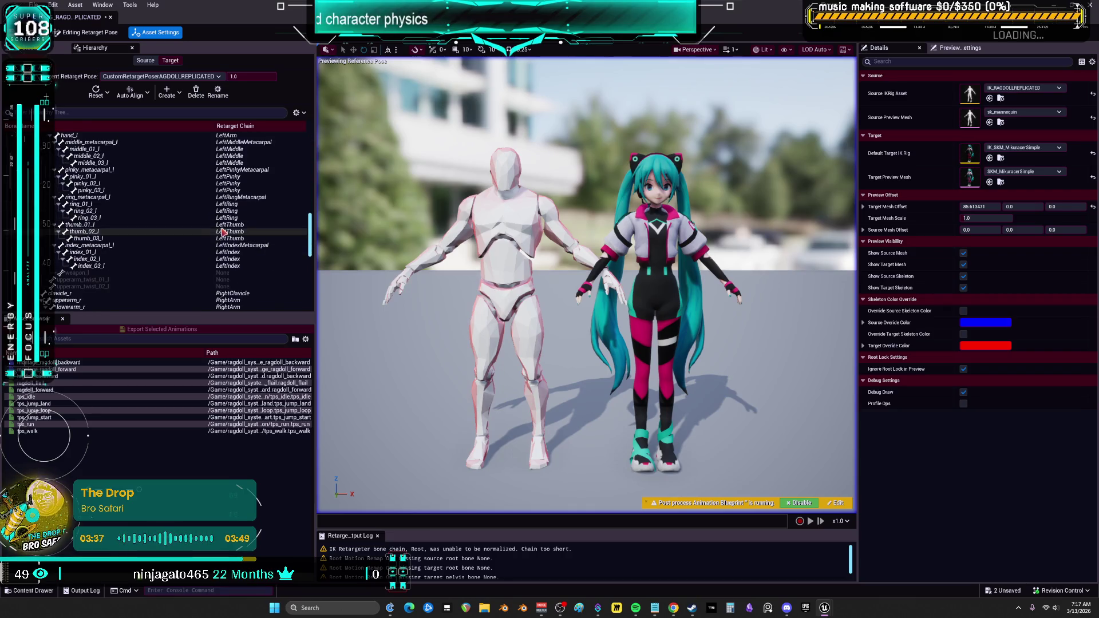
scroll(208, 236, "down", 10)
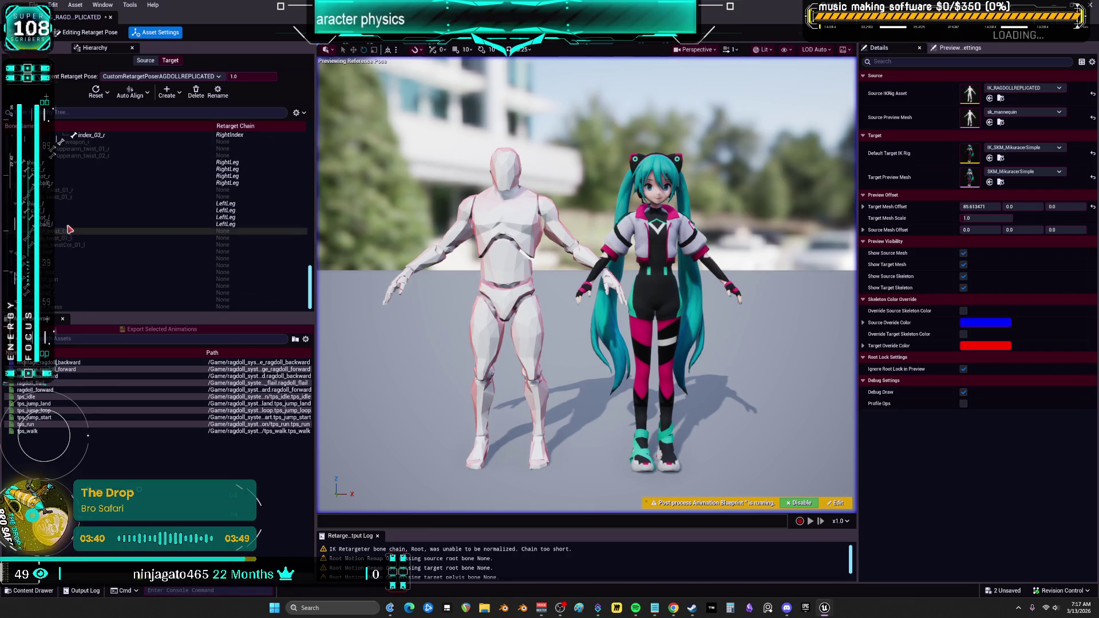
left_click(49, 211, "ctrl")
left_click(49, 169, "ctrl")
left_click(49, 175, "ctrl")
left_click(64, 219, "ctrl")
left_click(131, 92)
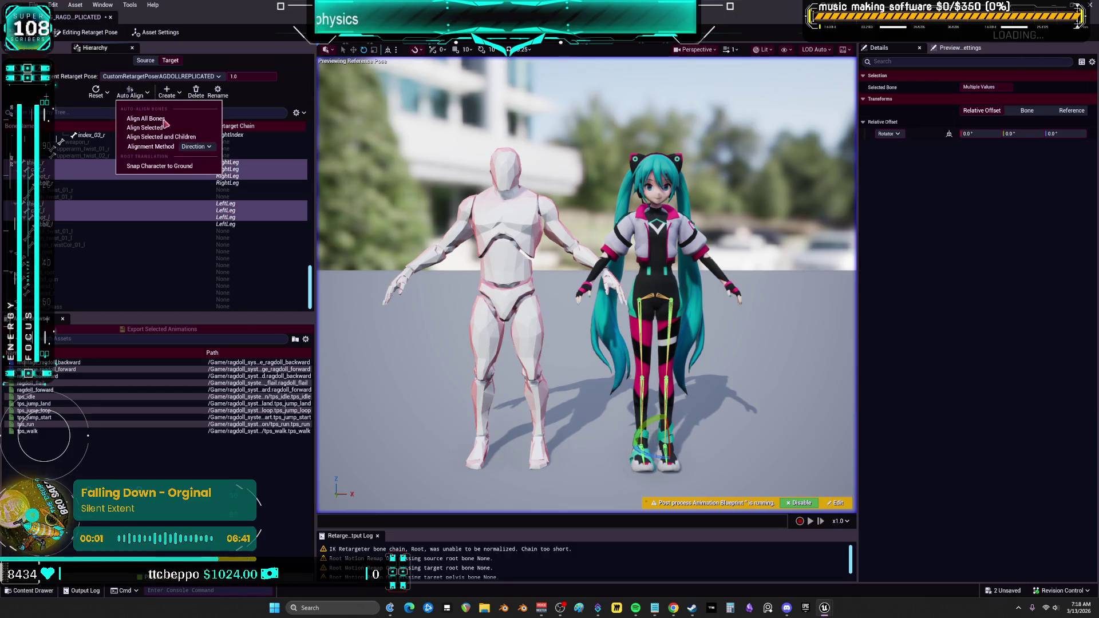
left_click(156, 129)
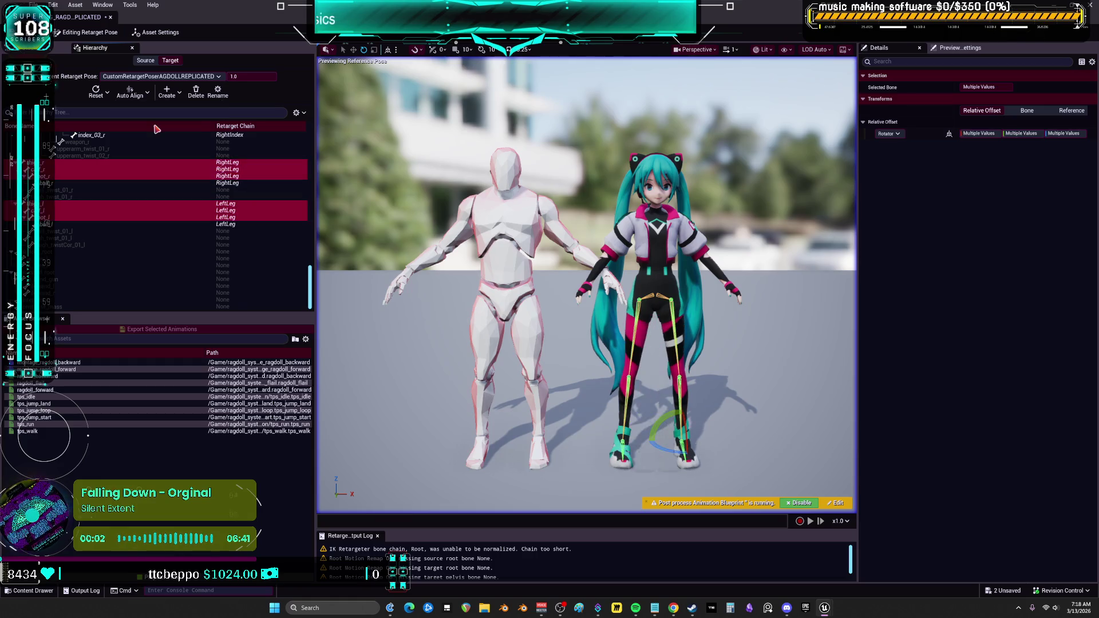
Select both arm chains, clavicle_l to hand_l and clavicle_r to hand_r.
scroll(117, 232, "up", 10)
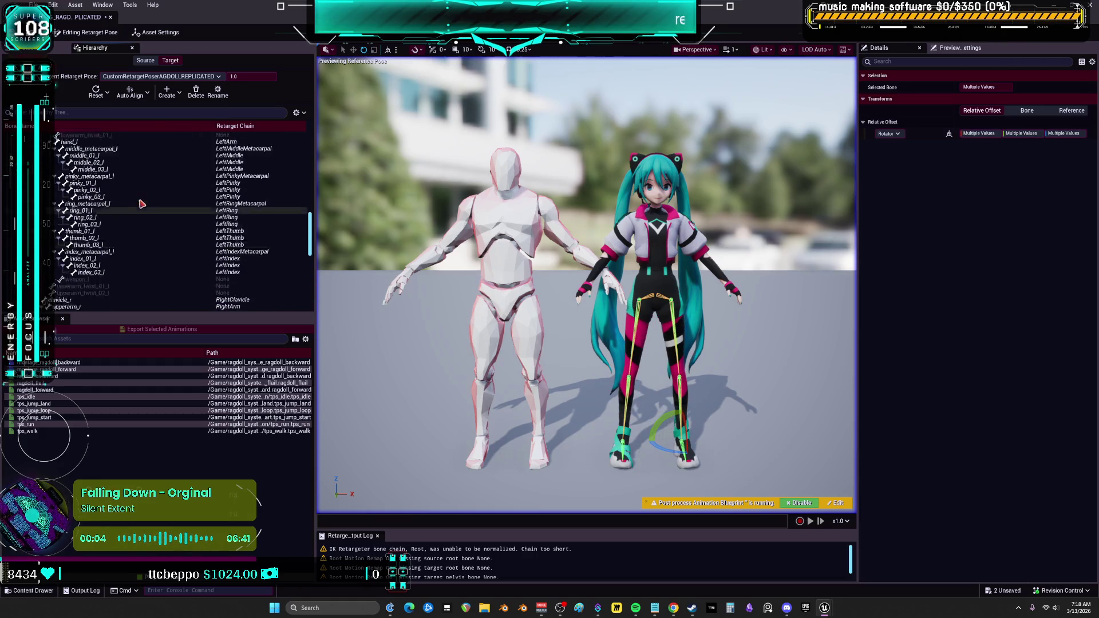
scroll(118, 232, "up", 10)
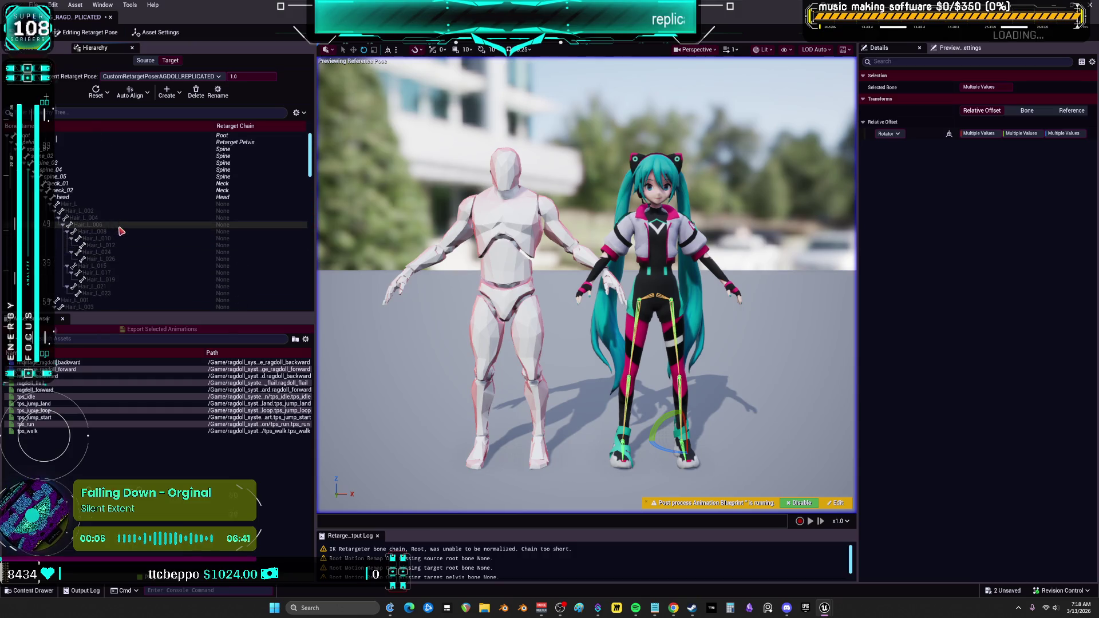
mouse_move(573, 286)
left_mouse_down()
mouse_move(503, 281)
mouse_move(635, 290)
left_mouse_up()
scroll(130, 236, "down", 10)
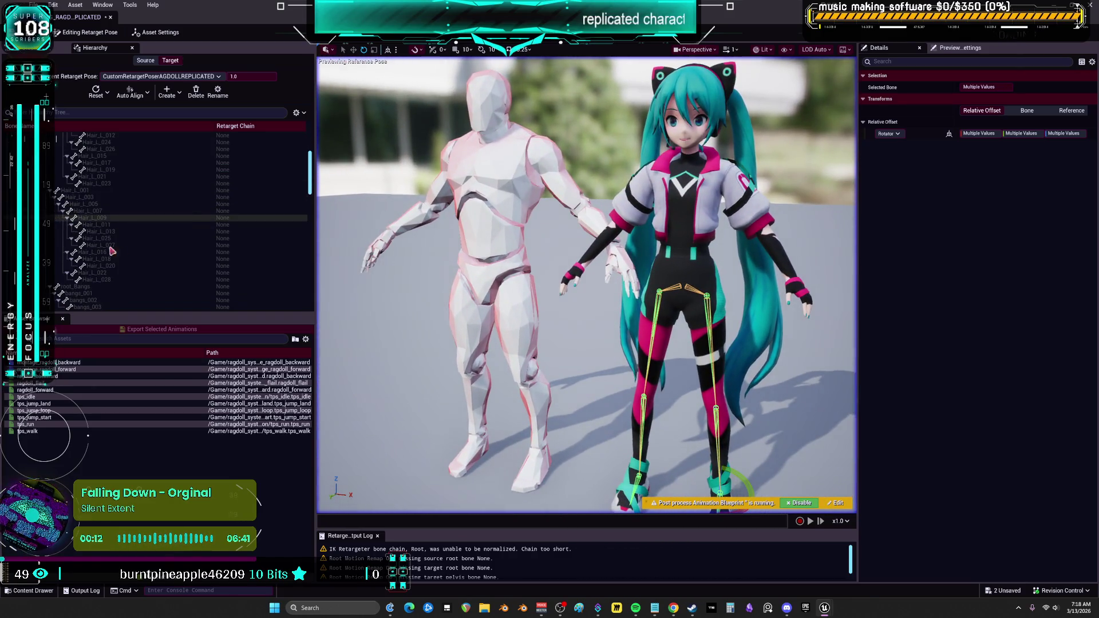
scroll(130, 236, "down", 10)
left_click(71, 142)
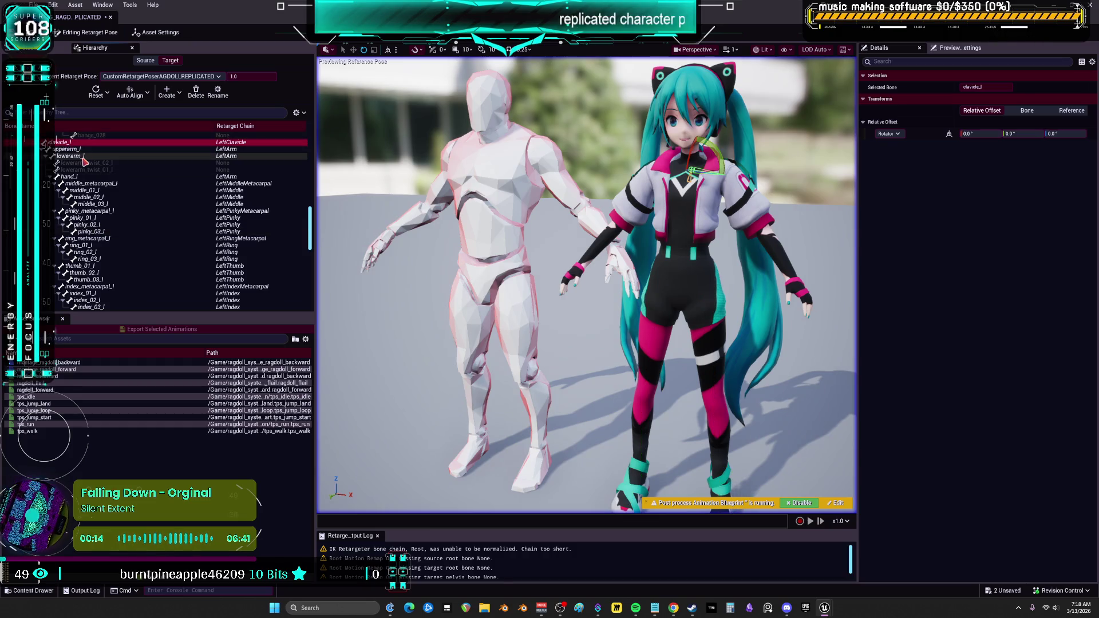
left_click(69, 176, "shift")
scroll(76, 228, "down", 5)
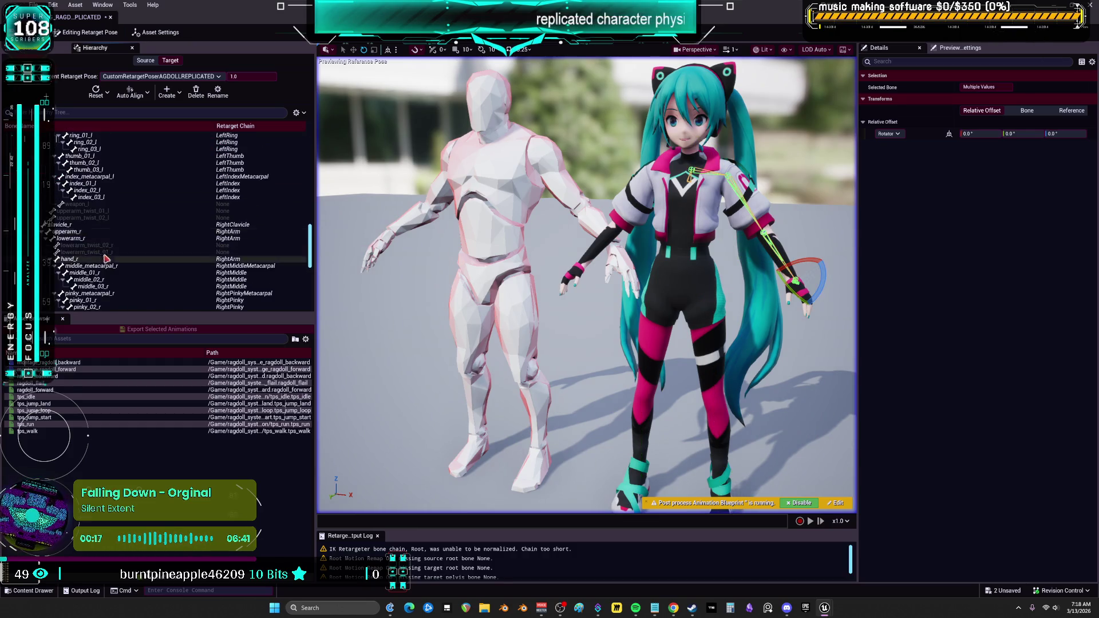
left_click(75, 226)
left_click(69, 258, "shift")
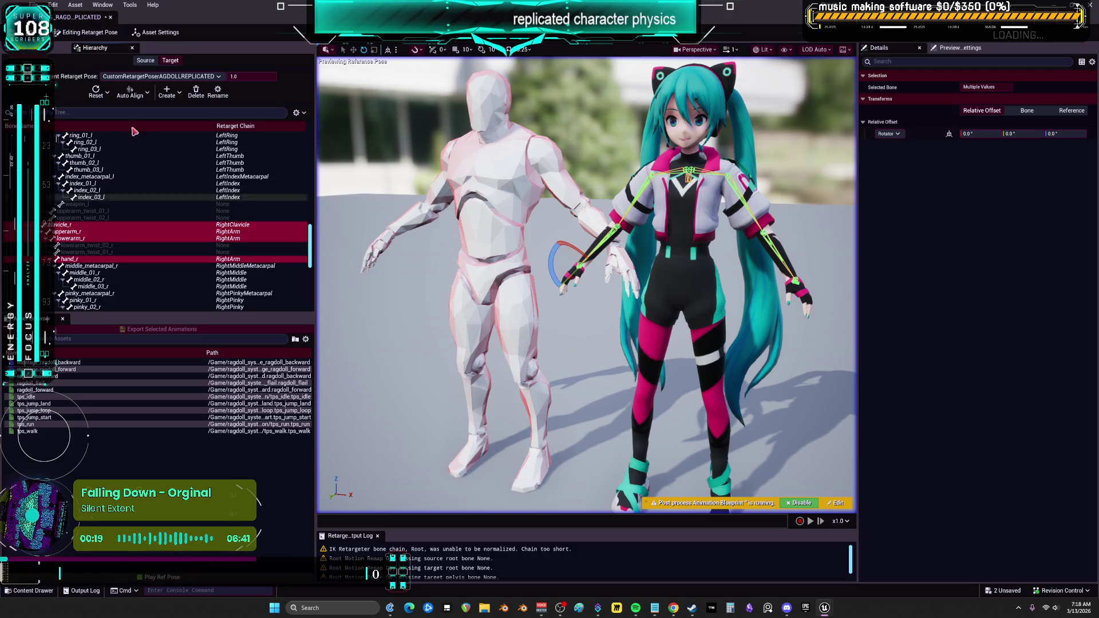
left_click(130, 92)
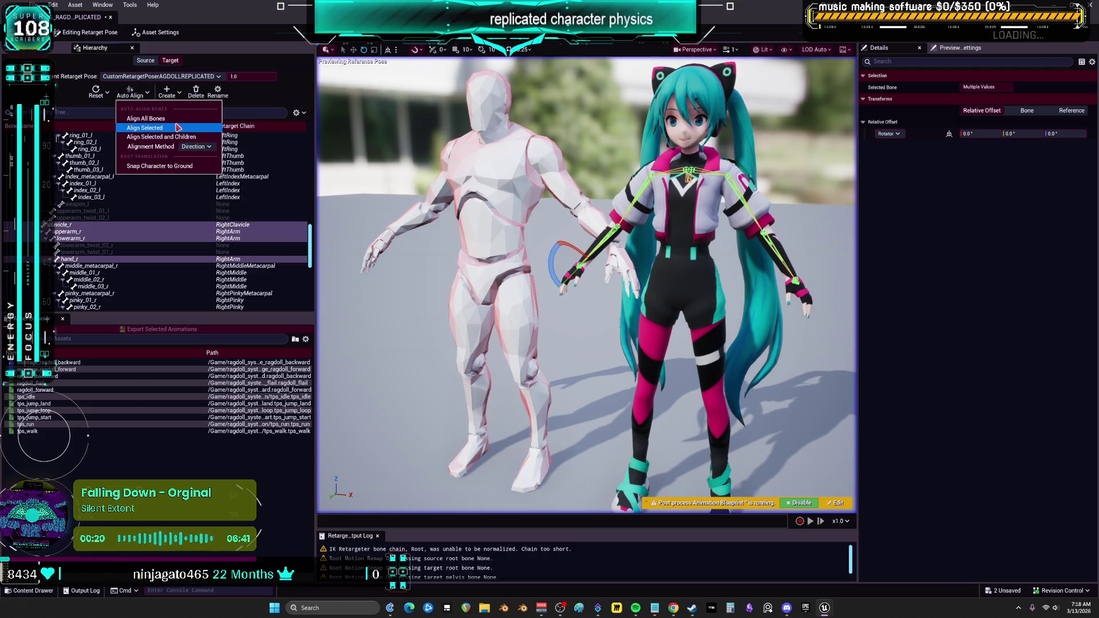
left_click(150, 128)
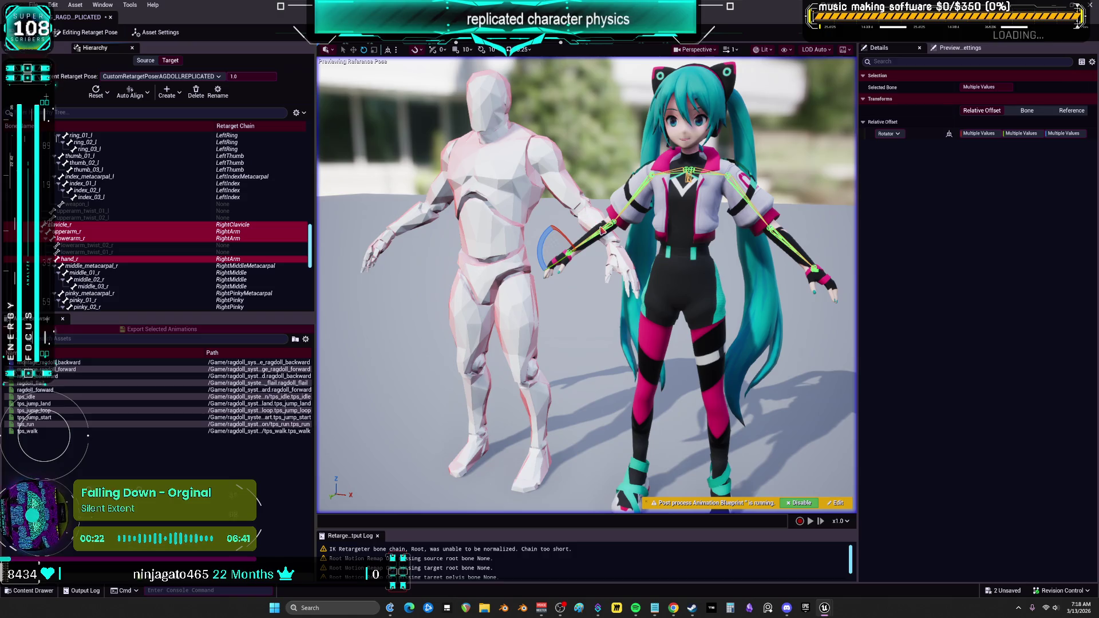
left_click(87, 239)
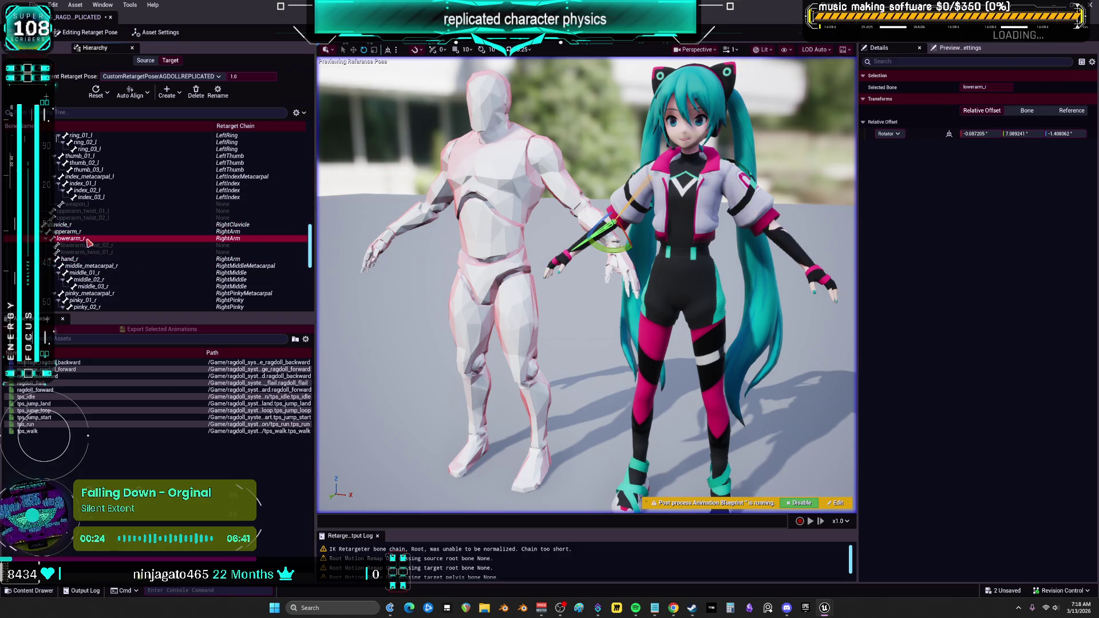
left_click(984, 134)
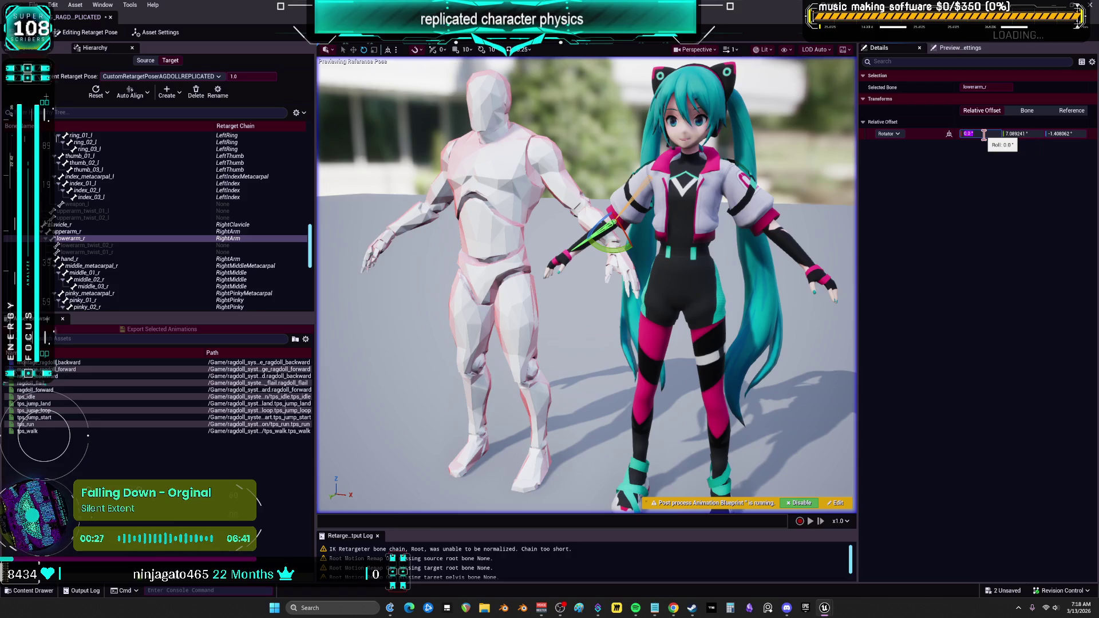
type("0")
key("Return")
scroll(119, 221, "up", 6)
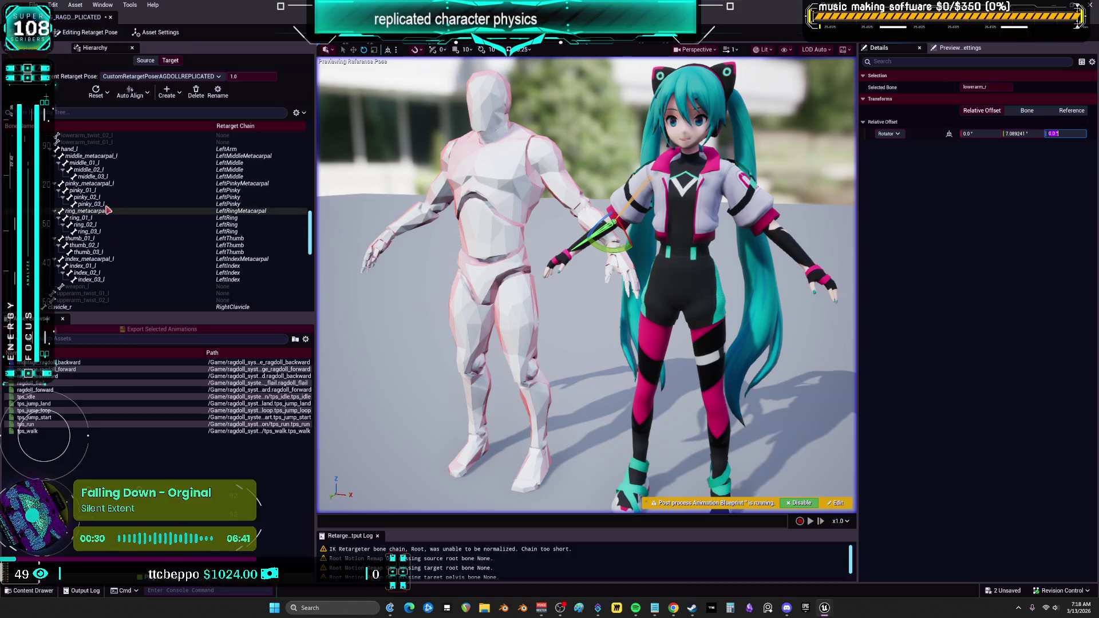
left_click(120, 211)
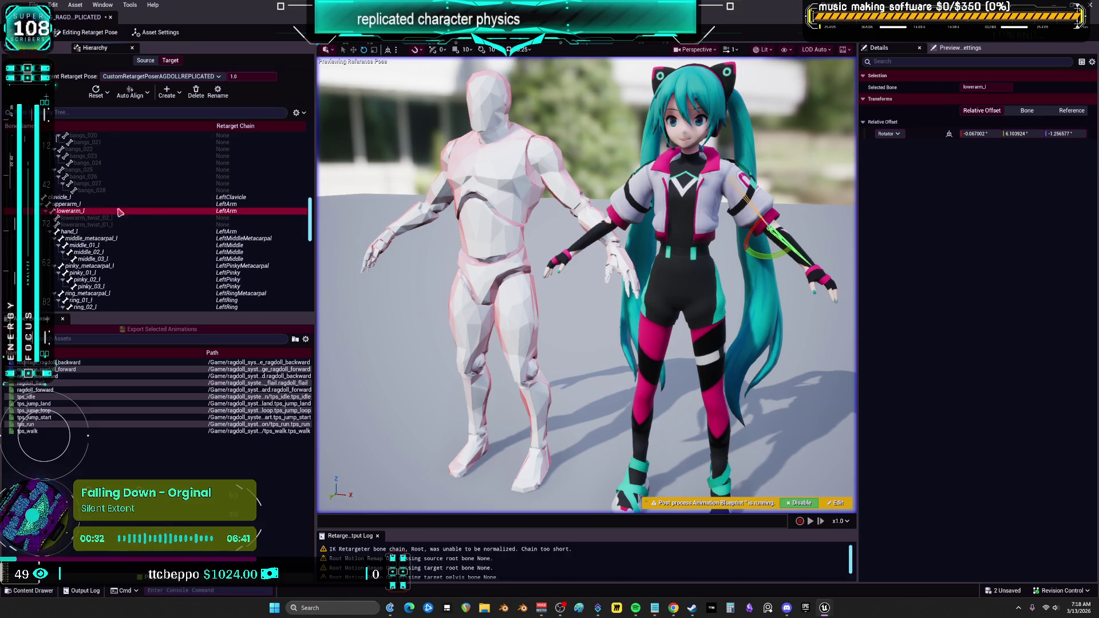
left_click(984, 134)
left_click(1066, 135)
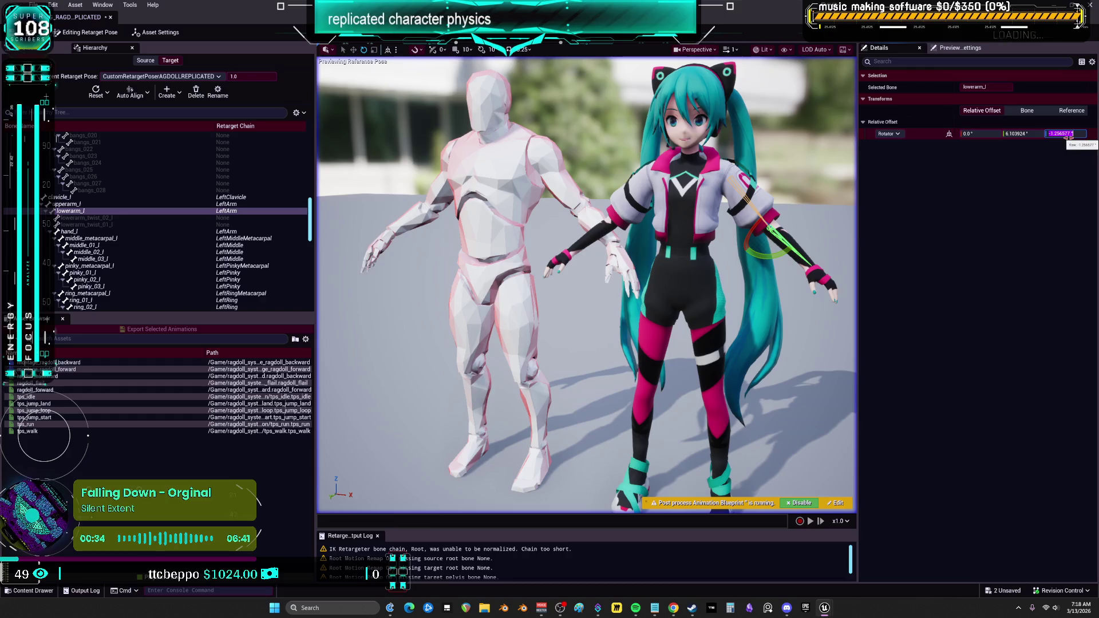
left_click(91, 232)
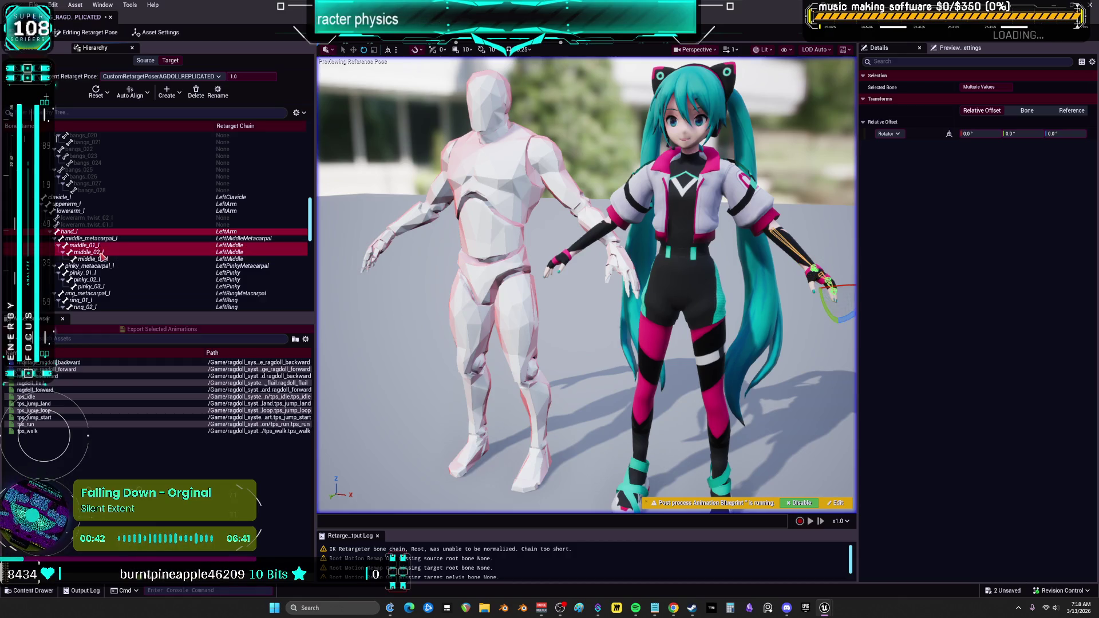
scroll(93, 241, "down", 5)
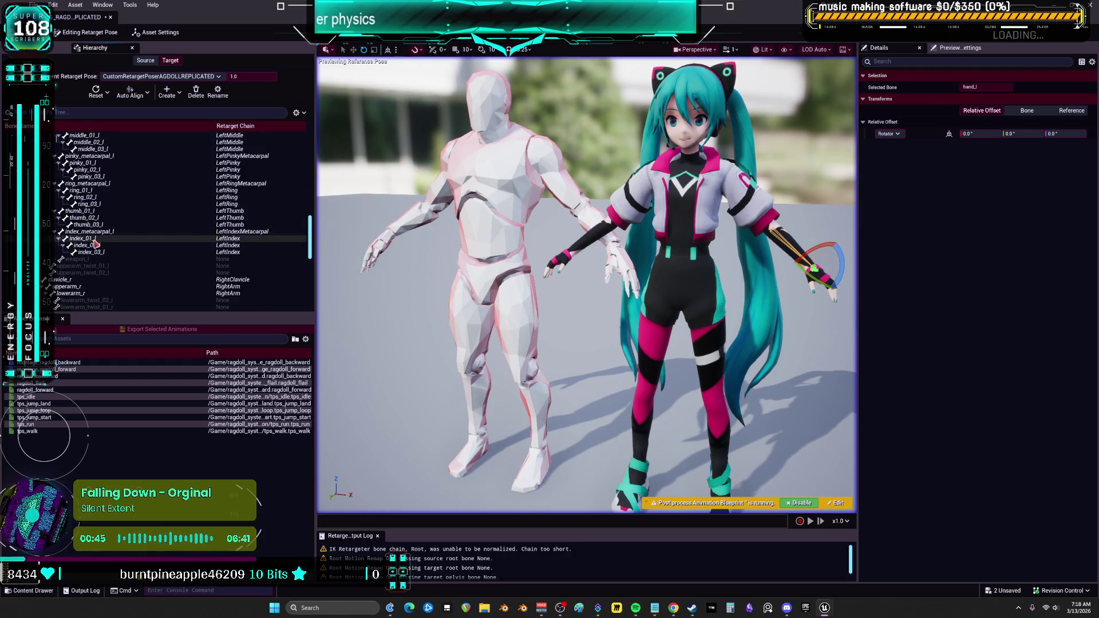
left_click(97, 218, "ctrl")
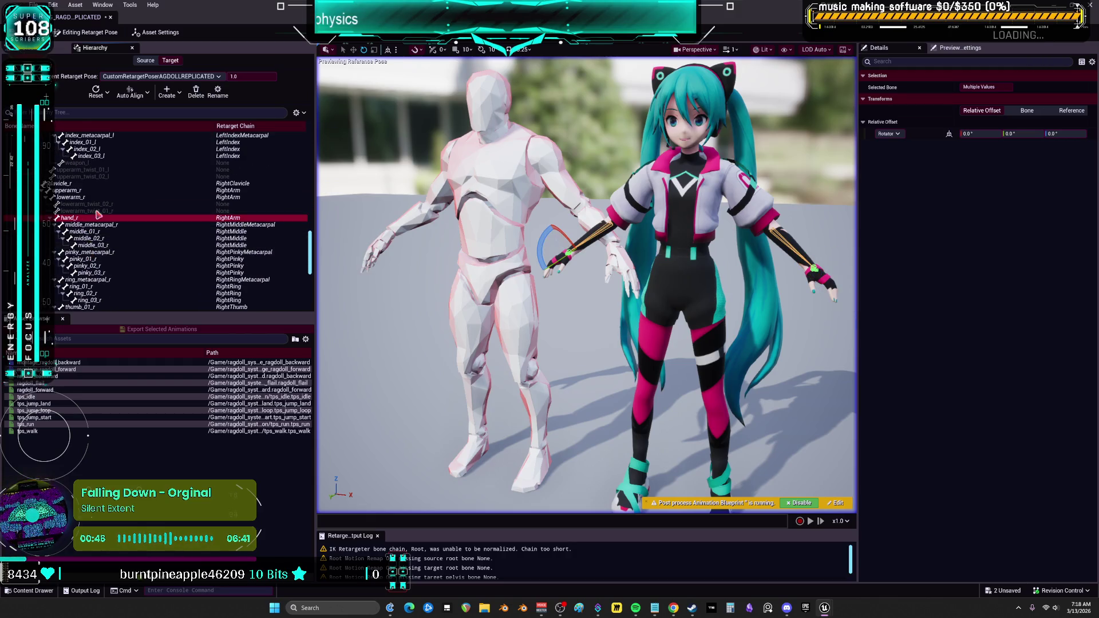
left_click(143, 102)
left_click(176, 132)
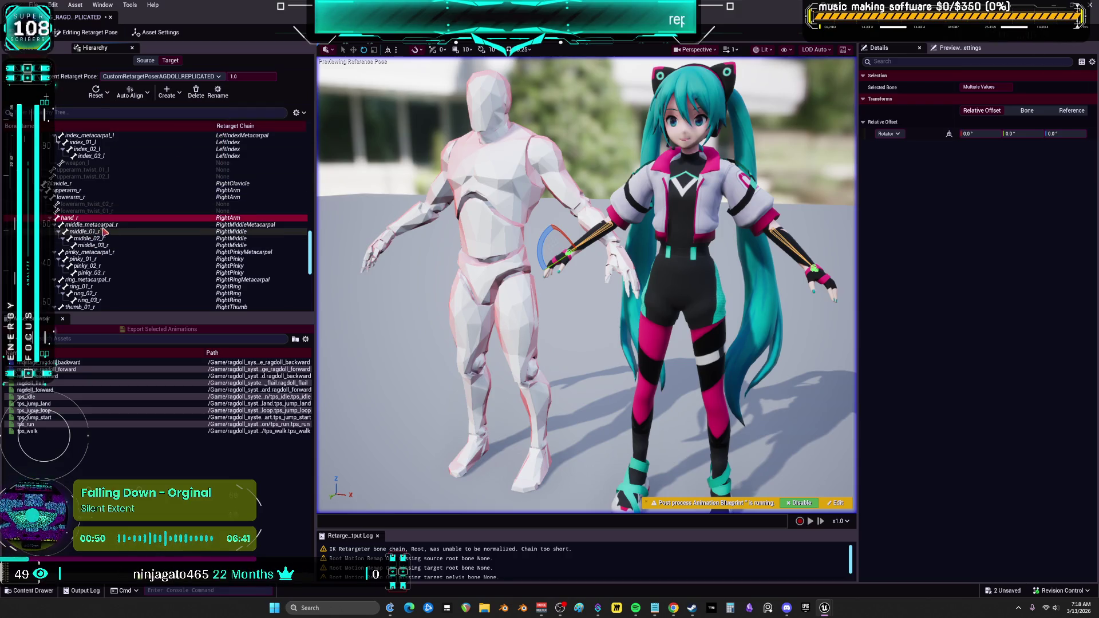
scroll(103, 231, "up", 5)
left_click(83, 197)
scroll(113, 261, "down", 1)
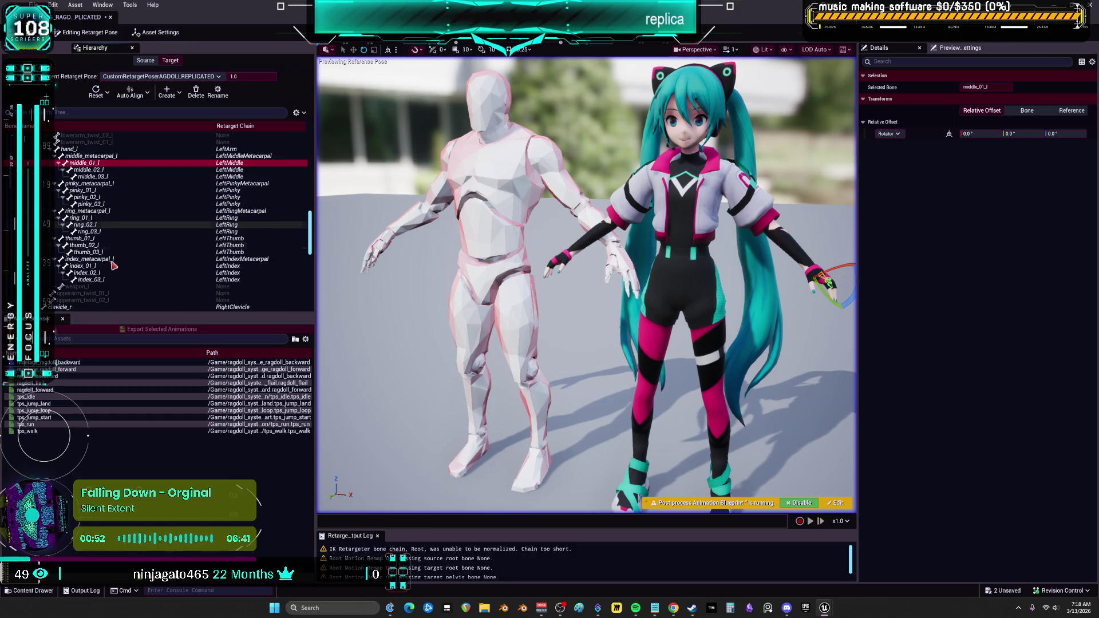
left_click(112, 280, "shift")
left_click(109, 261, "ctrl")
left_click(94, 212, "ctrl")
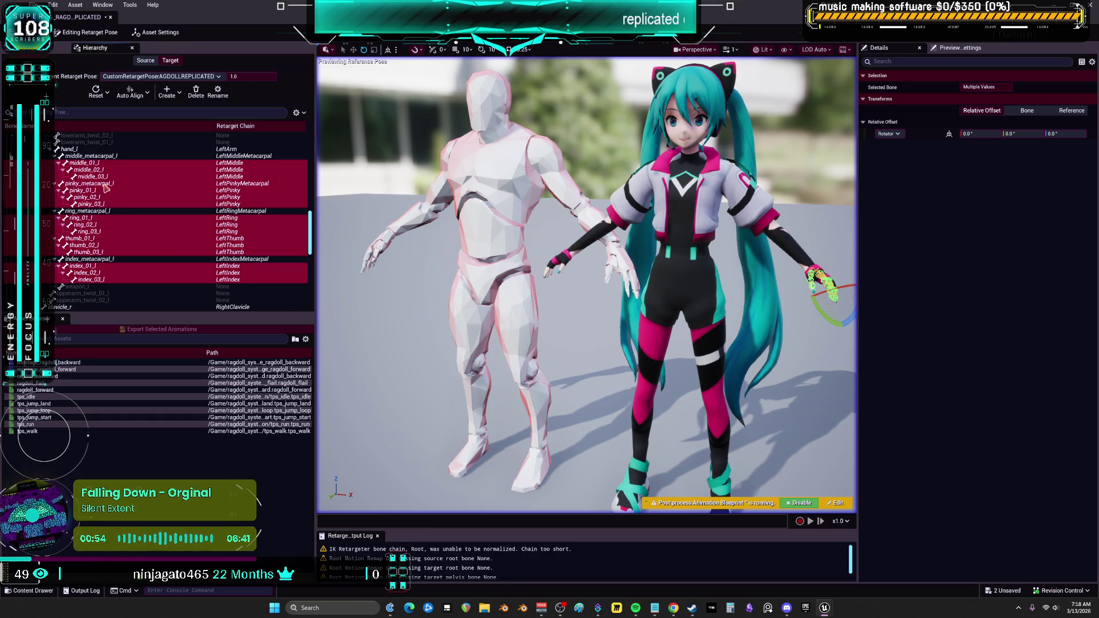
left_click(106, 184, "ctrl")
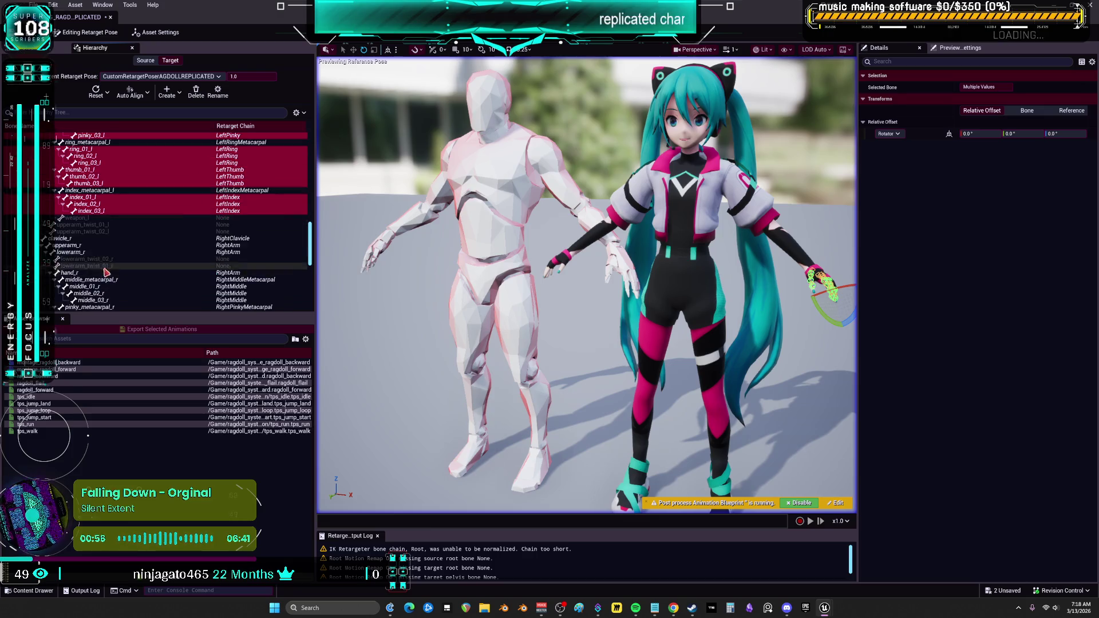
scroll(106, 235, "down", 3)
left_click(109, 232)
scroll(118, 256, "down", 1)
scroll(119, 251, "down", 4)
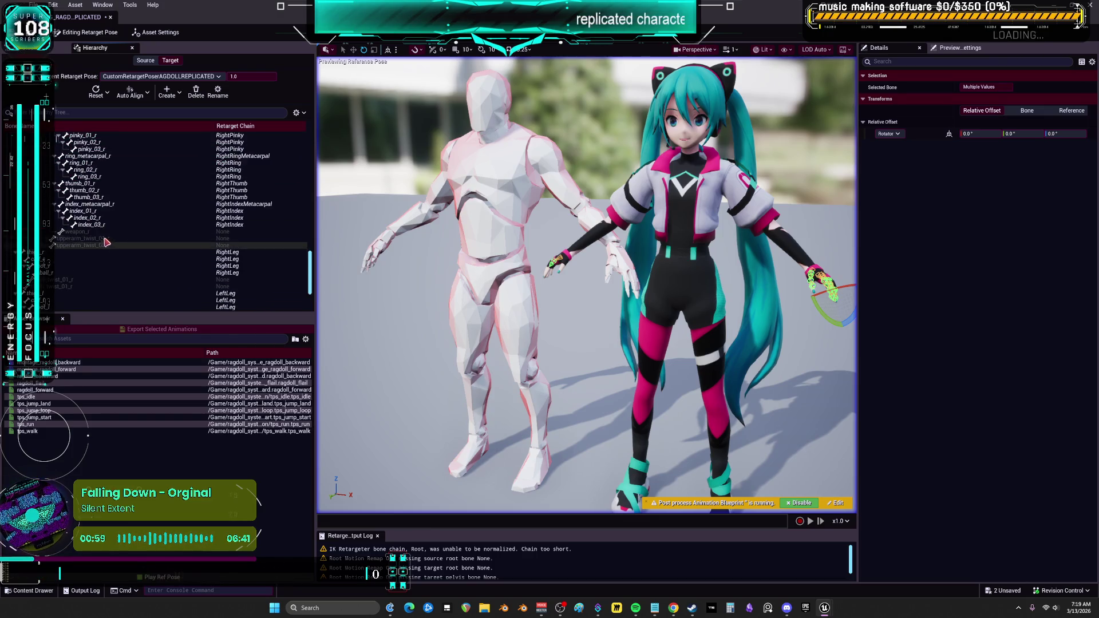
left_click(117, 232, "shift")
scroll(117, 246, "up", 3)
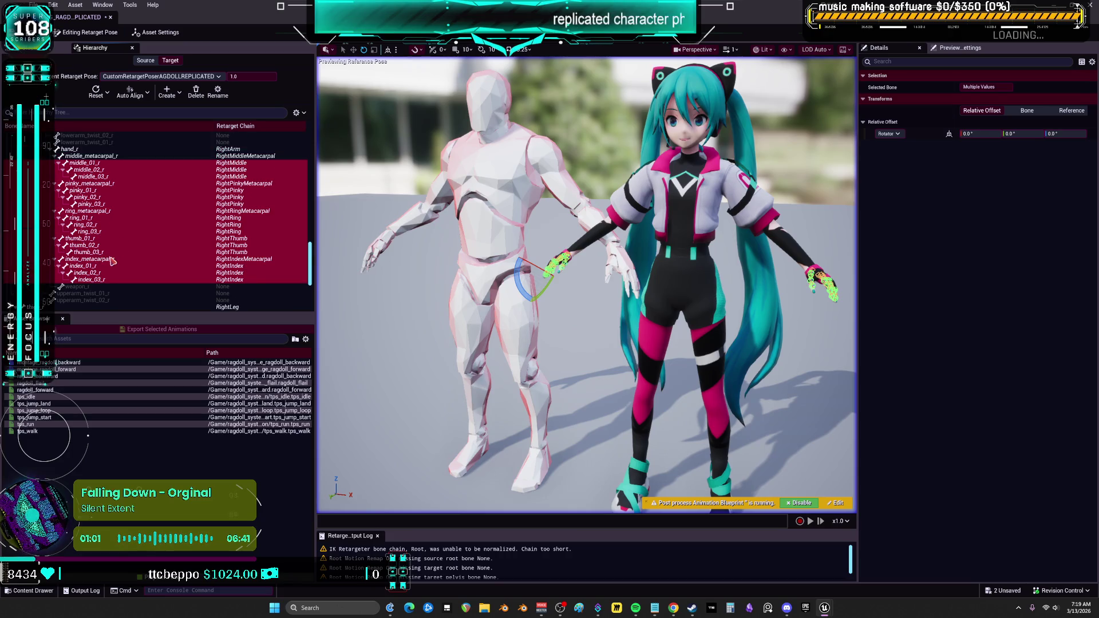
left_click(113, 260, "ctrl")
left_click(108, 212, "ctrl")
left_click(114, 185, "ctrl")
scroll(179, 213, "up", 8)
scroll(179, 212, "down", 8)
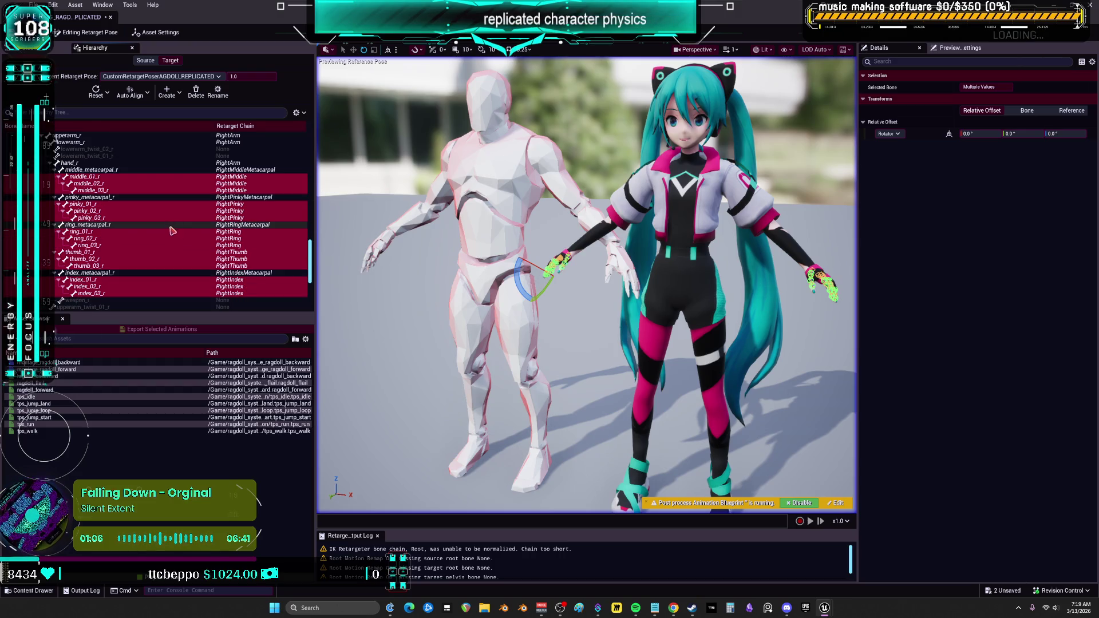
left_click(135, 93)
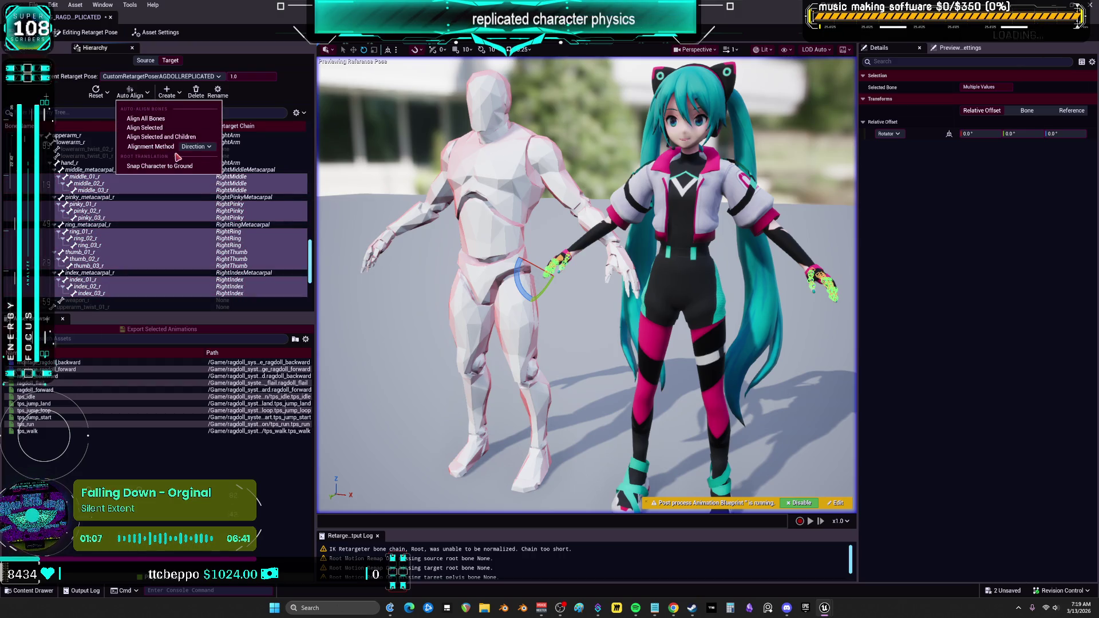
left_click(175, 128)
key("f")
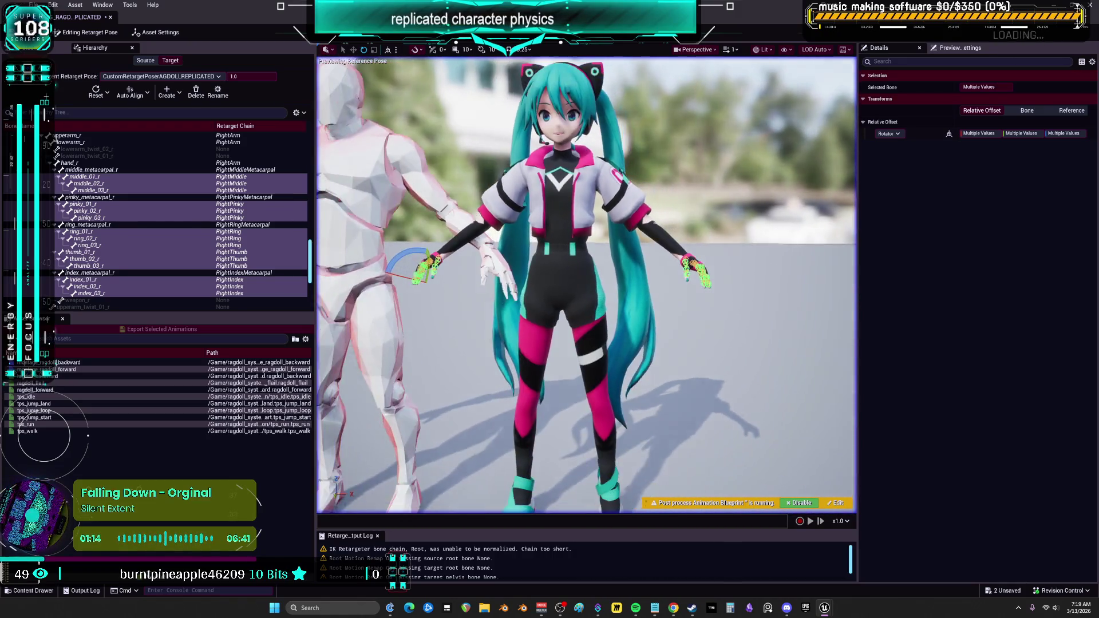
key("ctrl+s")
left_click(35, 48)
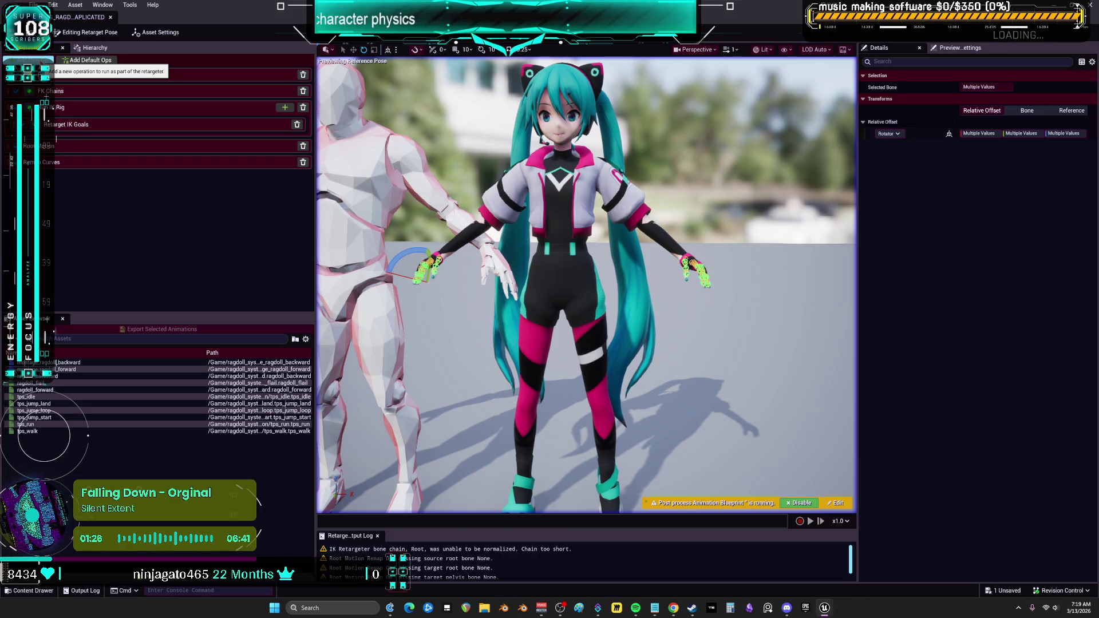
Add a Pin Bones op from the Add New Op list to the operation stack.
left_click(32, 60)
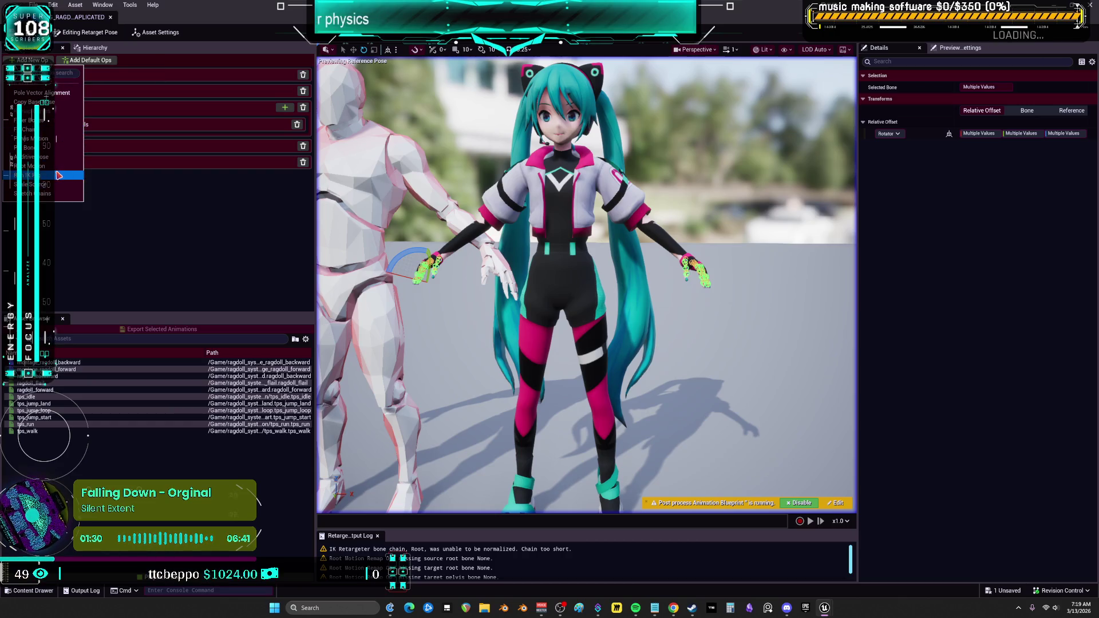
left_click(56, 147)
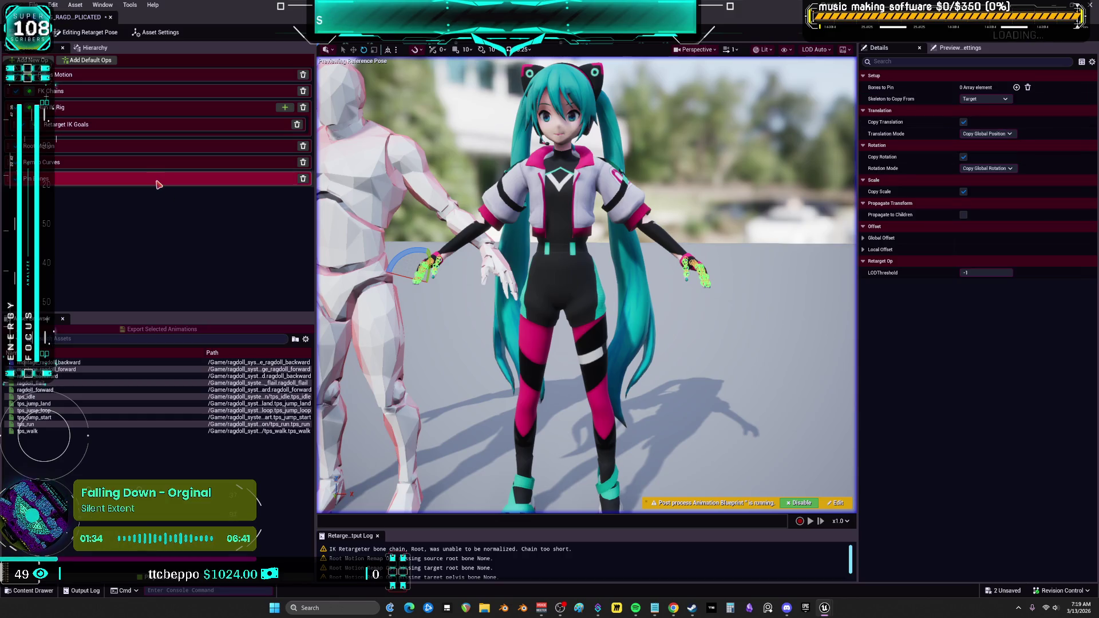
Add bone pair elements and pin hand_l to ik_hand_l and hand_r to ik_hand_r.
left_click(1016, 88)
left_click(1016, 88)
left_click(1017, 88)
left_click(1016, 87)
left_click(1017, 88)
left_click(1017, 87)
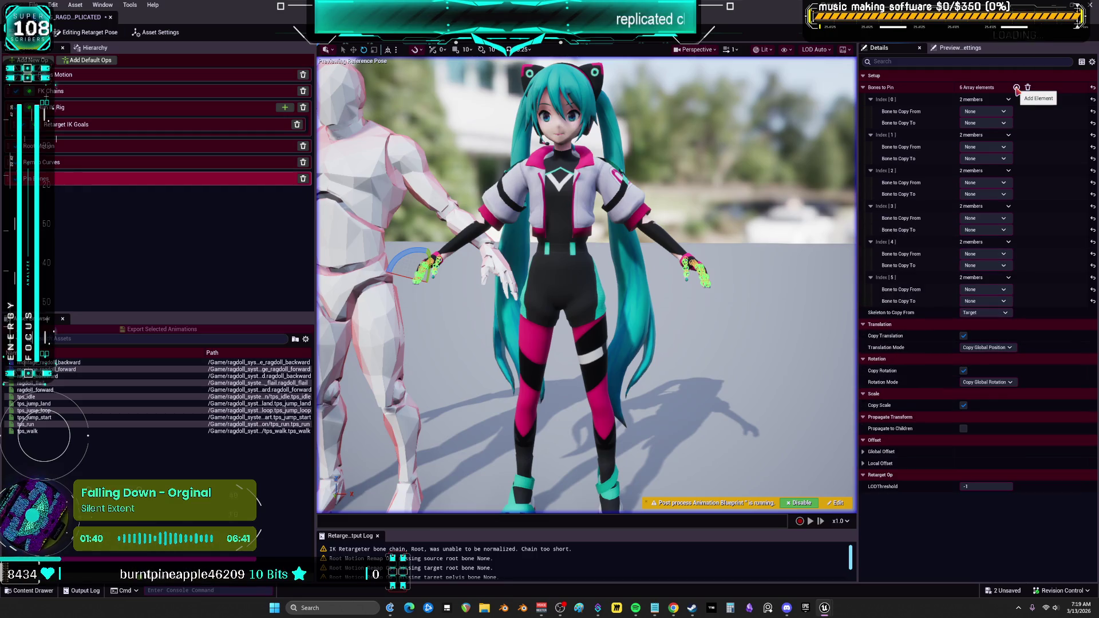
left_click(990, 112)
type("HAND")
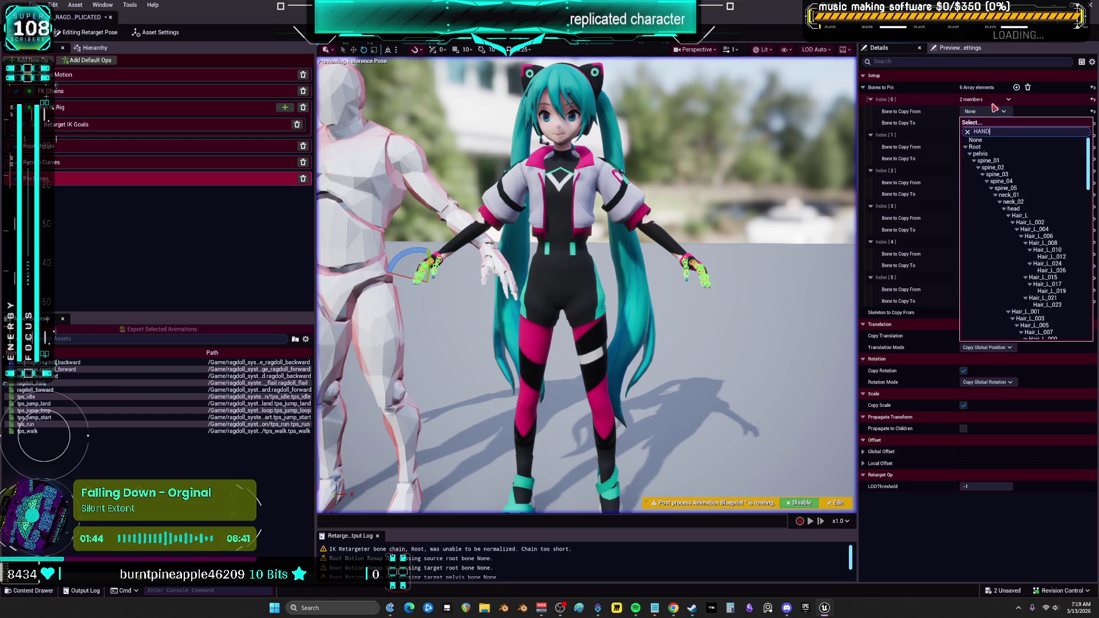
left_click(997, 149)
left_click(974, 123)
type("HAND")
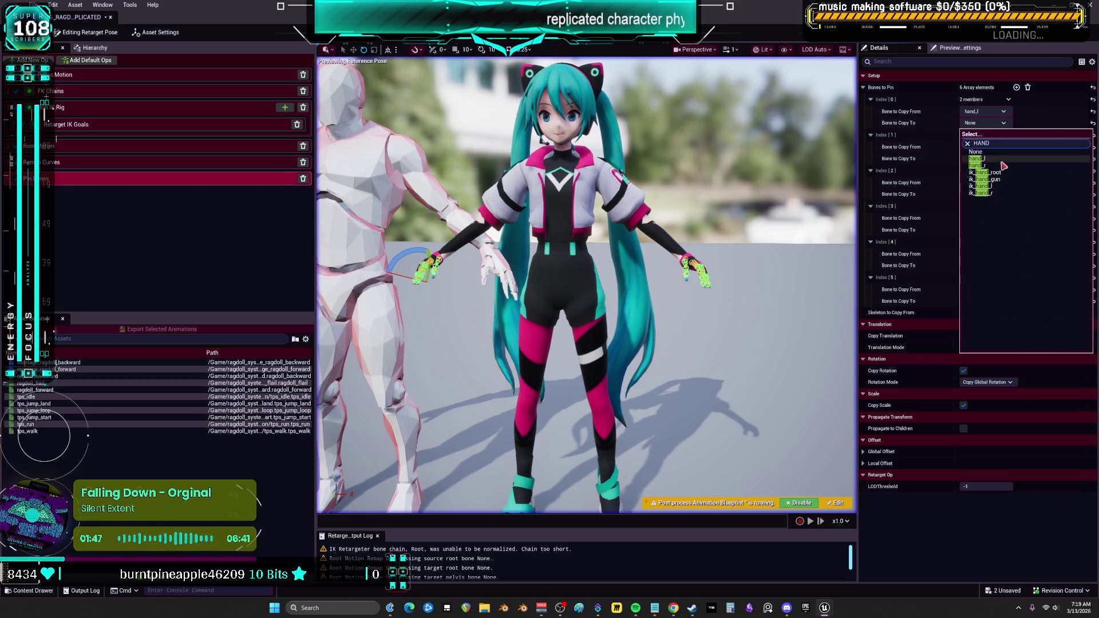
left_click(997, 186)
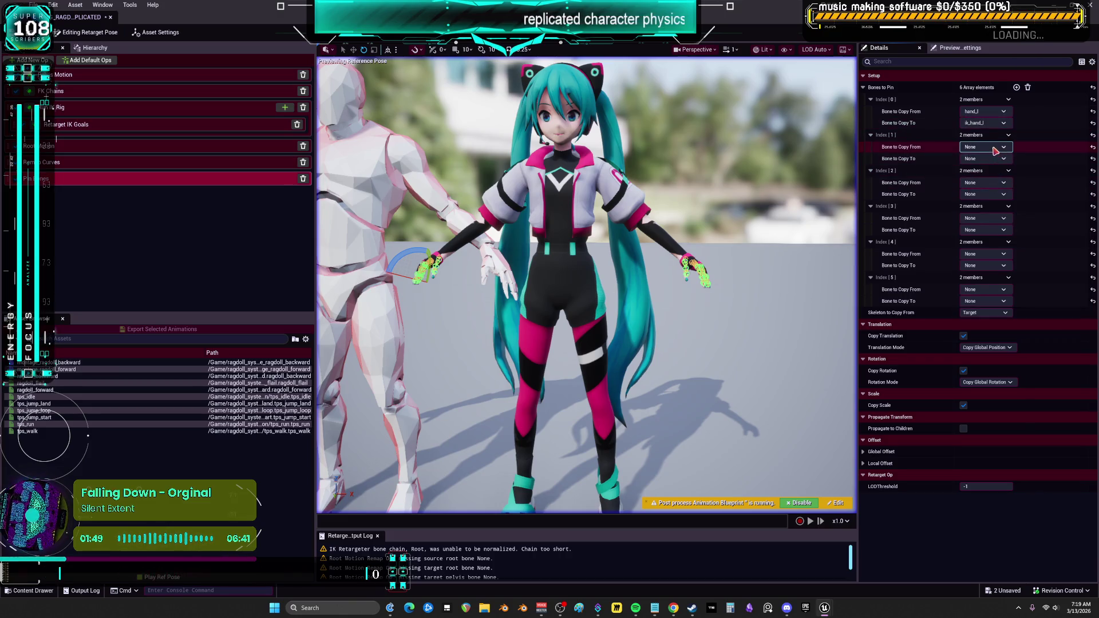
left_click(985, 147)
type("hand")
left_click(993, 189)
left_click(993, 159)
type("HAND")
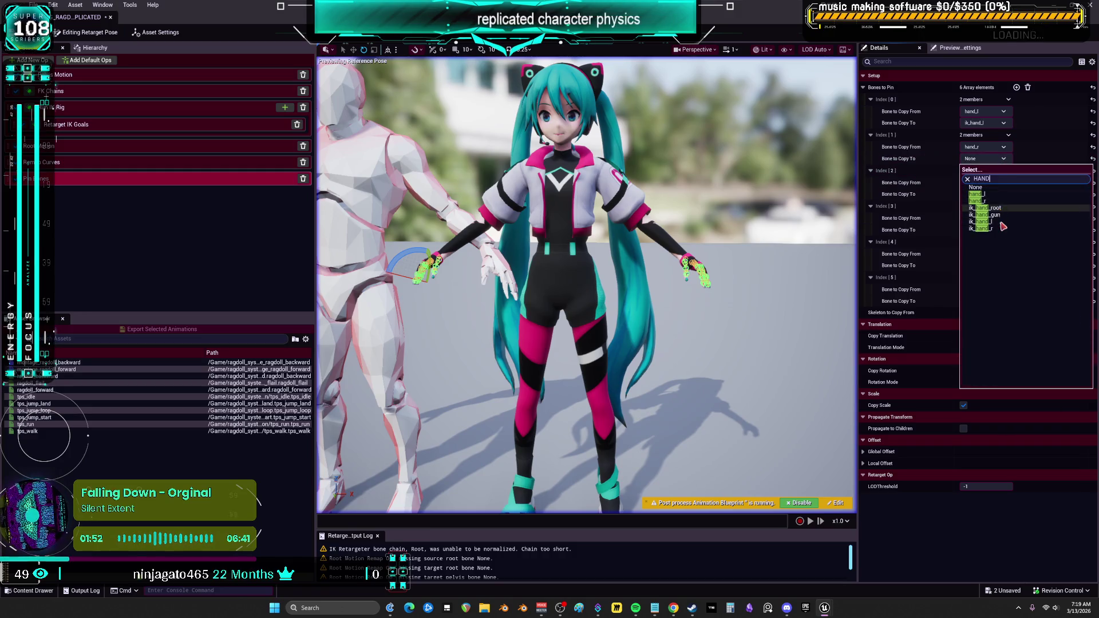
left_click(999, 229)
Pin hand_r to ik_hand_gun and Root to ik_hand_root.
left_click(997, 183)
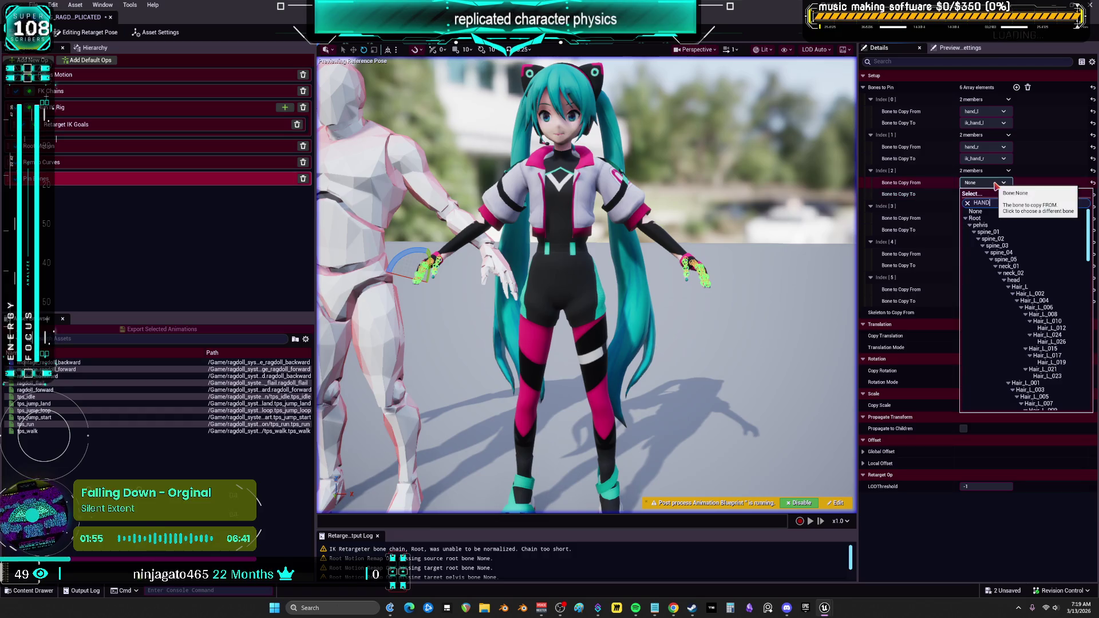
type("HAND")
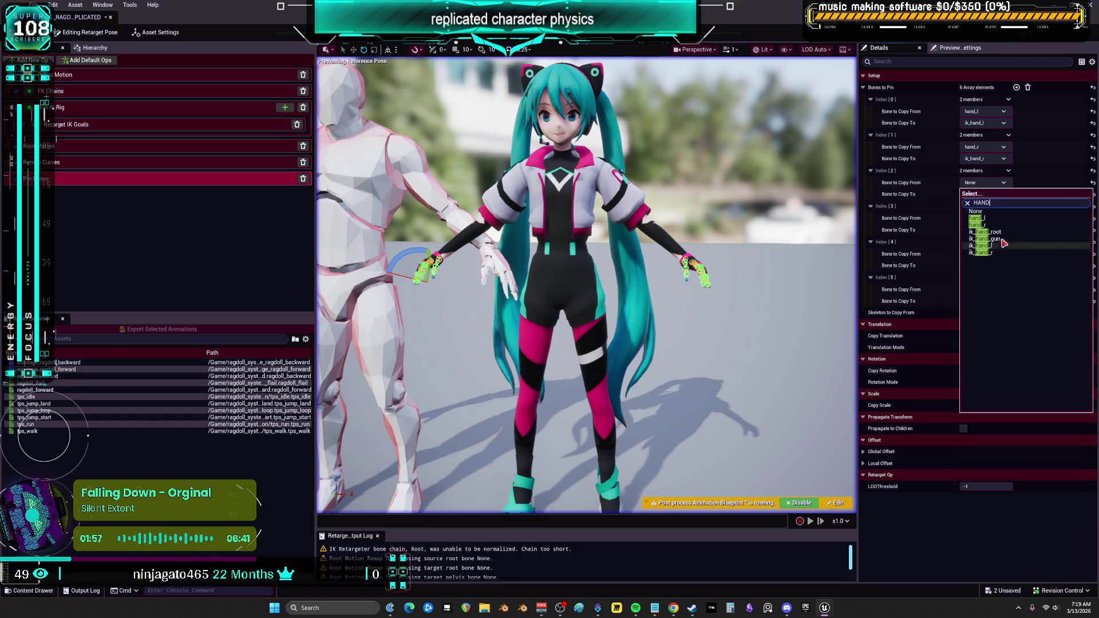
left_click(977, 225)
left_click(984, 194)
type("HAND")
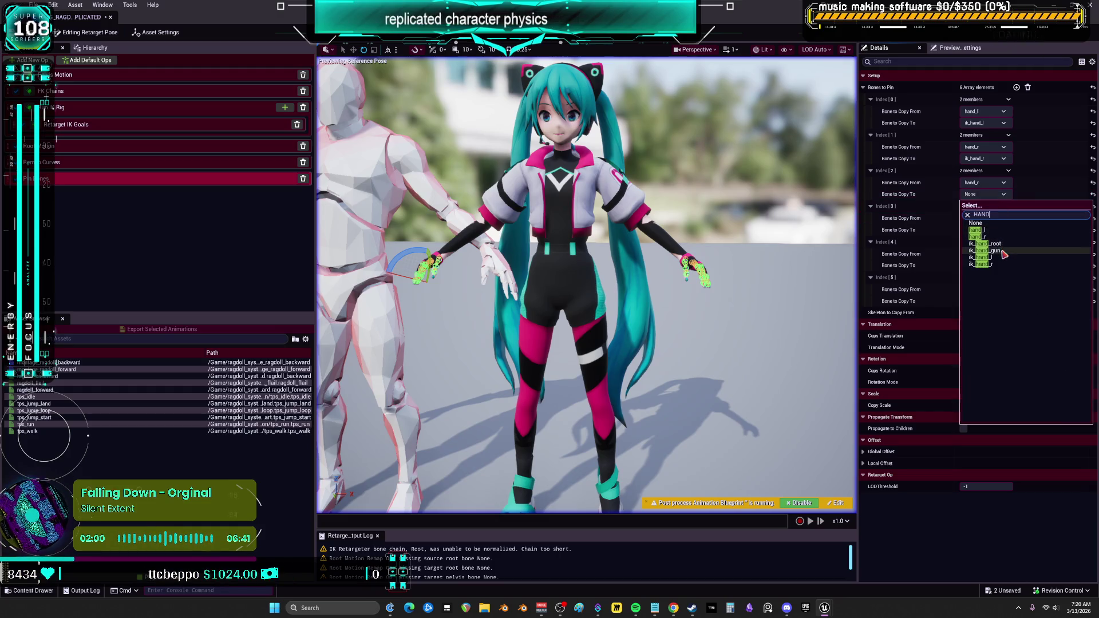
left_click(986, 250)
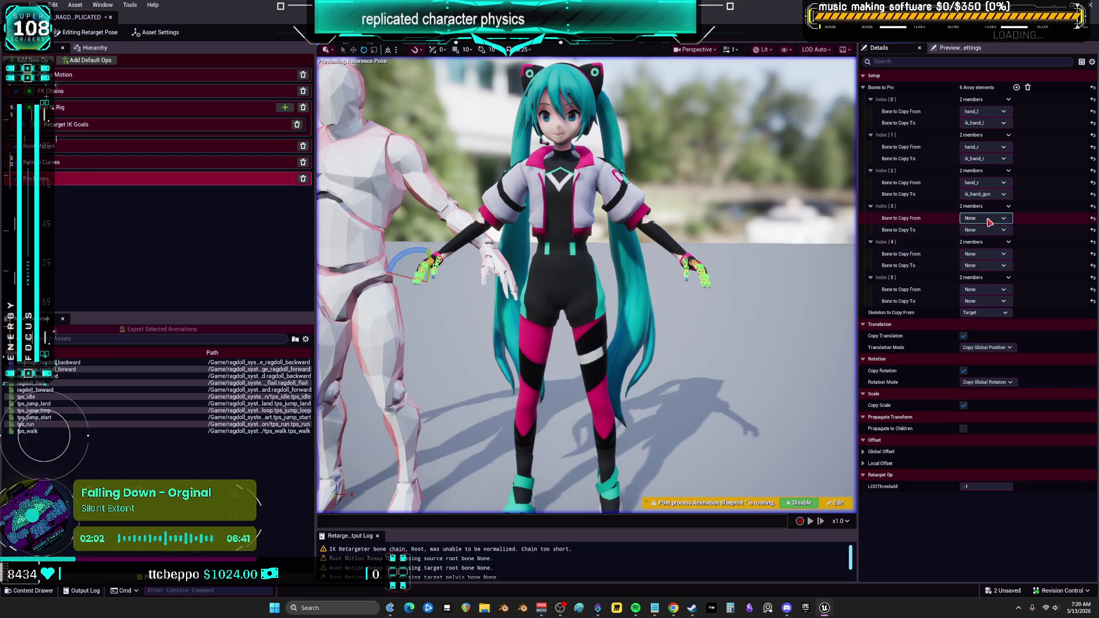
left_click(989, 218)
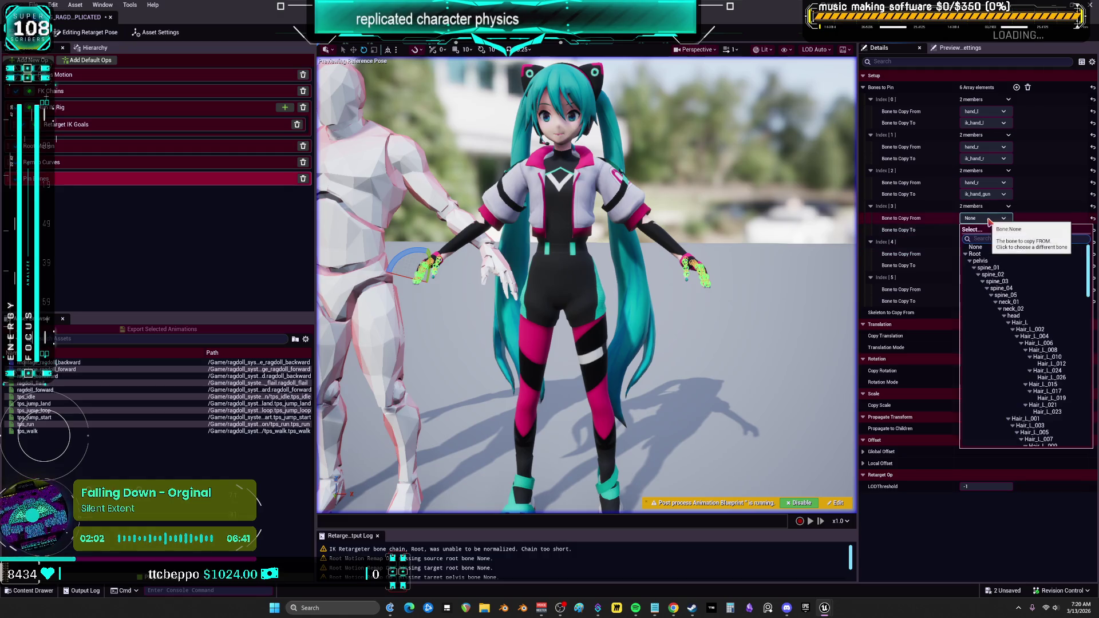
type("oot")
left_click(988, 252)
left_click(986, 231)
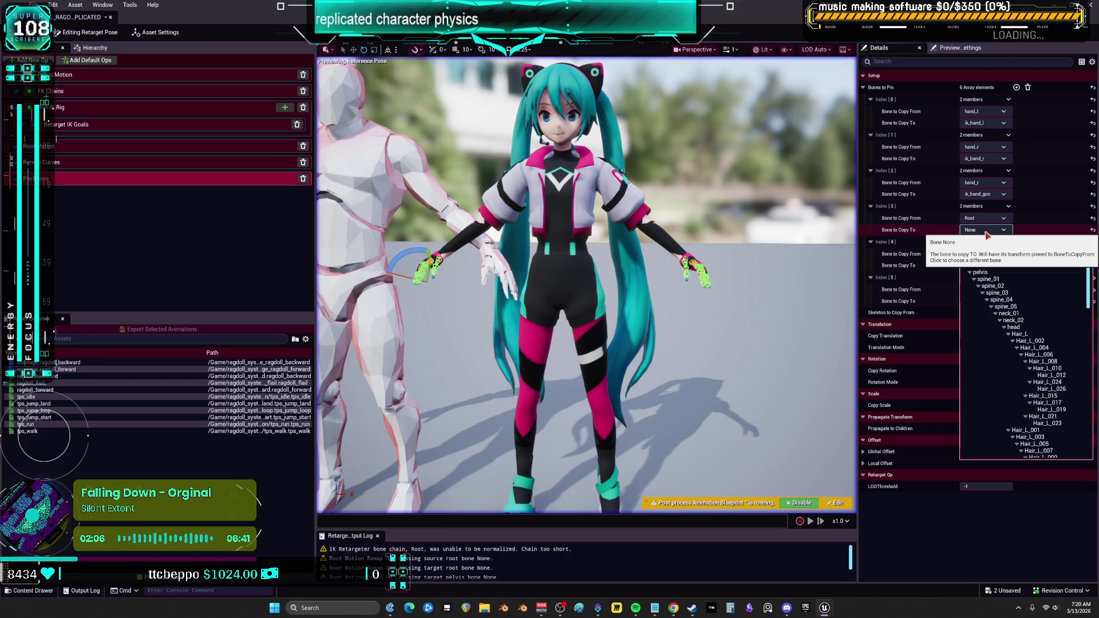
type("ROOT")
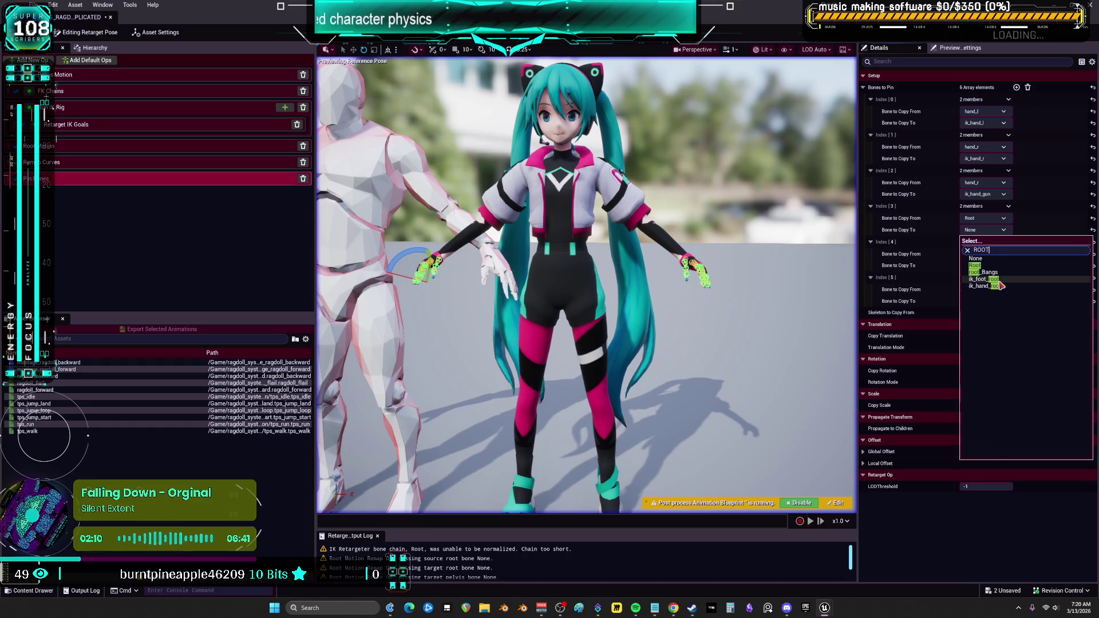
left_click(996, 286)
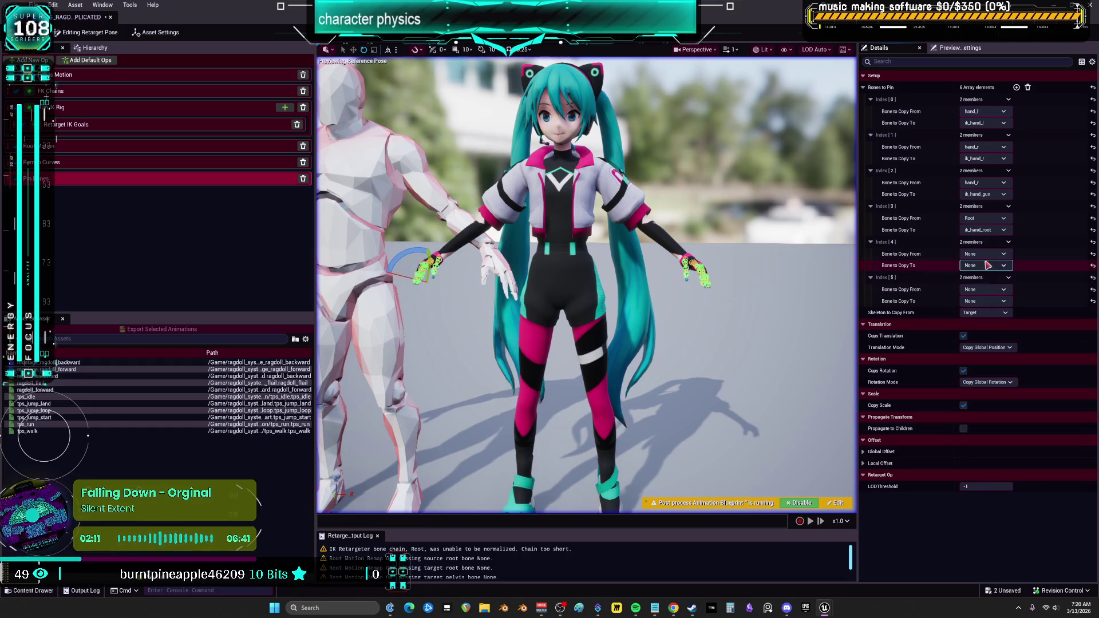
Add a seventh pair and pin foot_l to ik_foot_l and foot_r to ik_foot_r.
left_click(1017, 88)
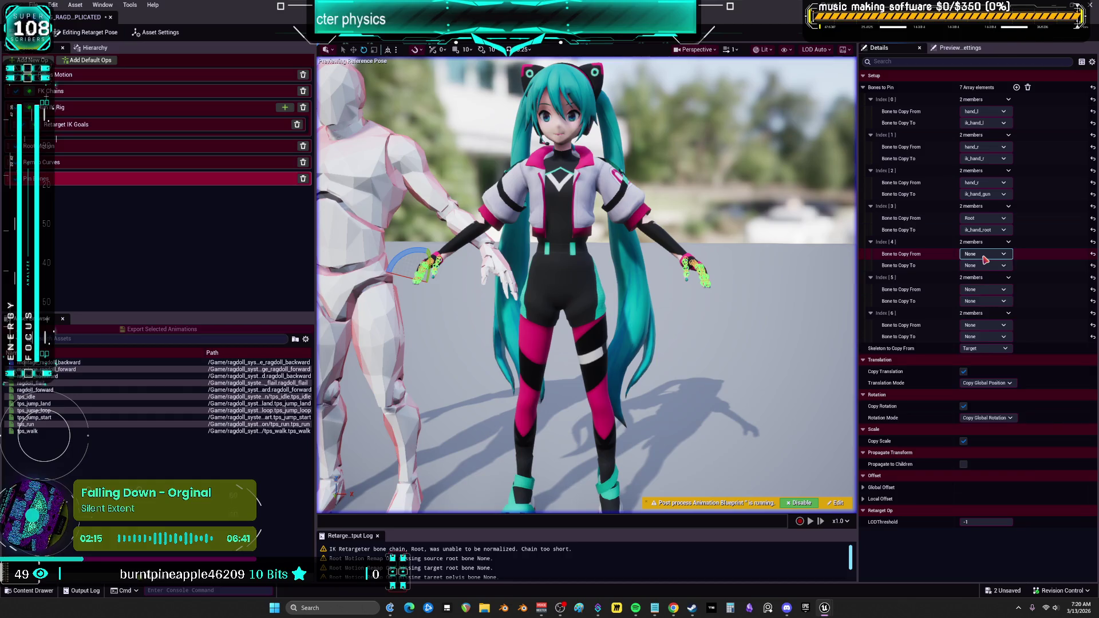
left_click(987, 255)
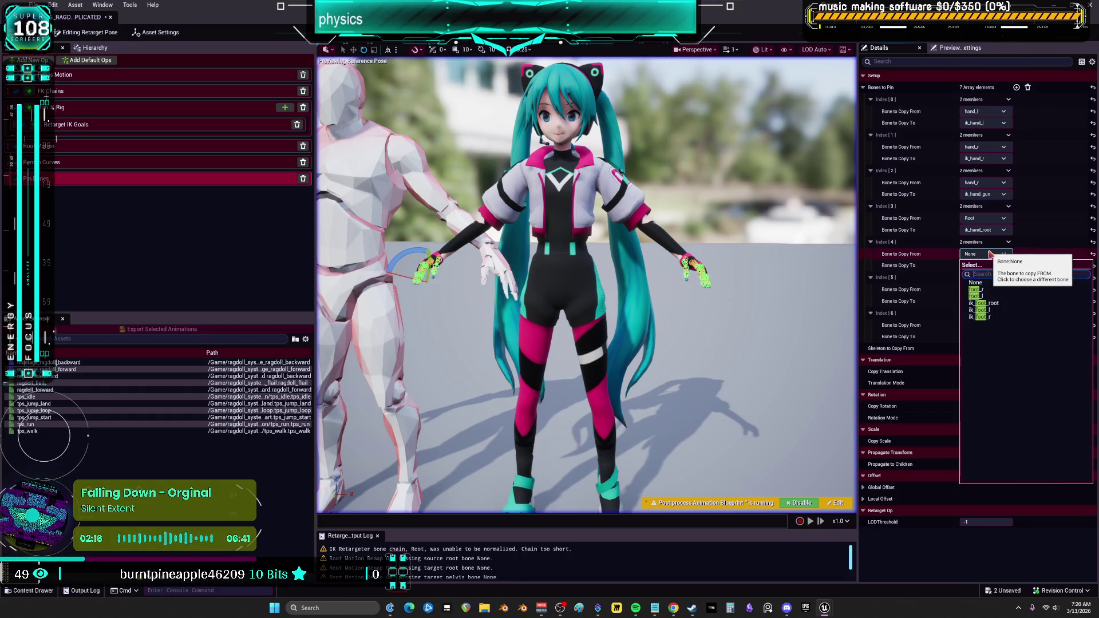
left_click(976, 296)
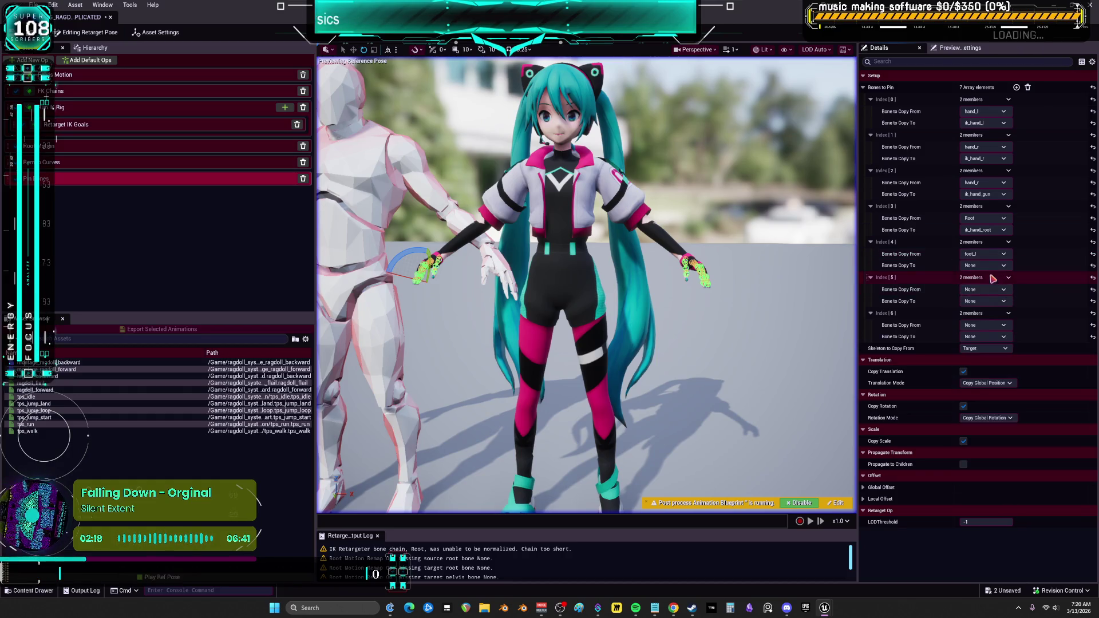
left_click(985, 266)
type("FOOT")
left_click(991, 324)
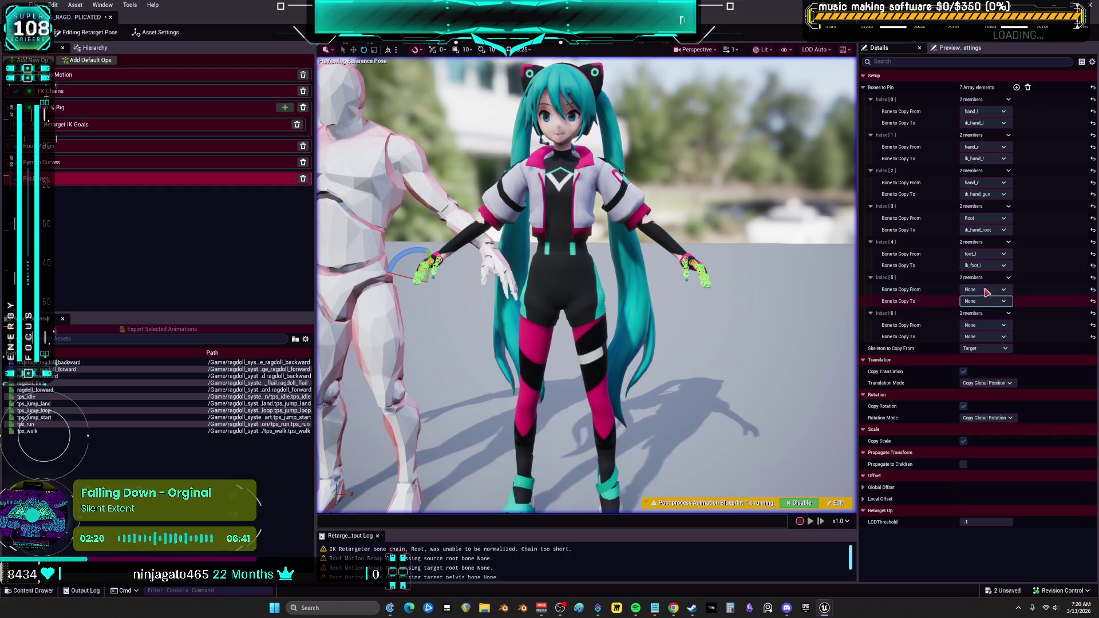
left_click(985, 290)
type("foot")
left_click(985, 320)
left_click(984, 301)
type("foot")
left_click(996, 366)
Pin Root to ik_foot_root and keep the pinned bones copying from Target.
left_click(990, 329)
type("FOOT")
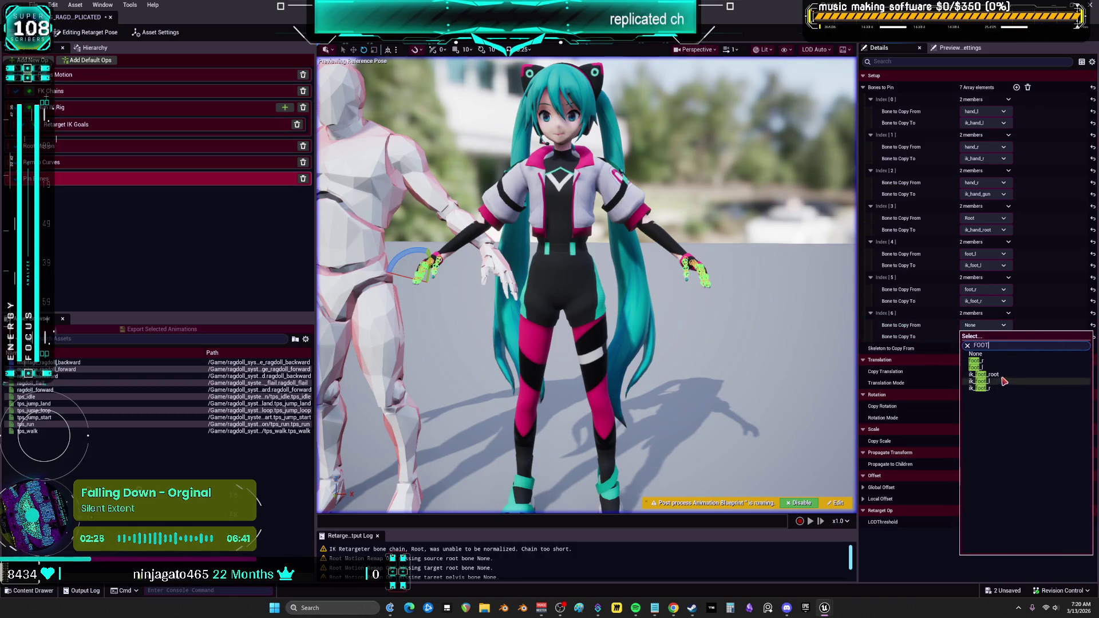
left_click_drag(989, 345, 953, 343)
type("root")
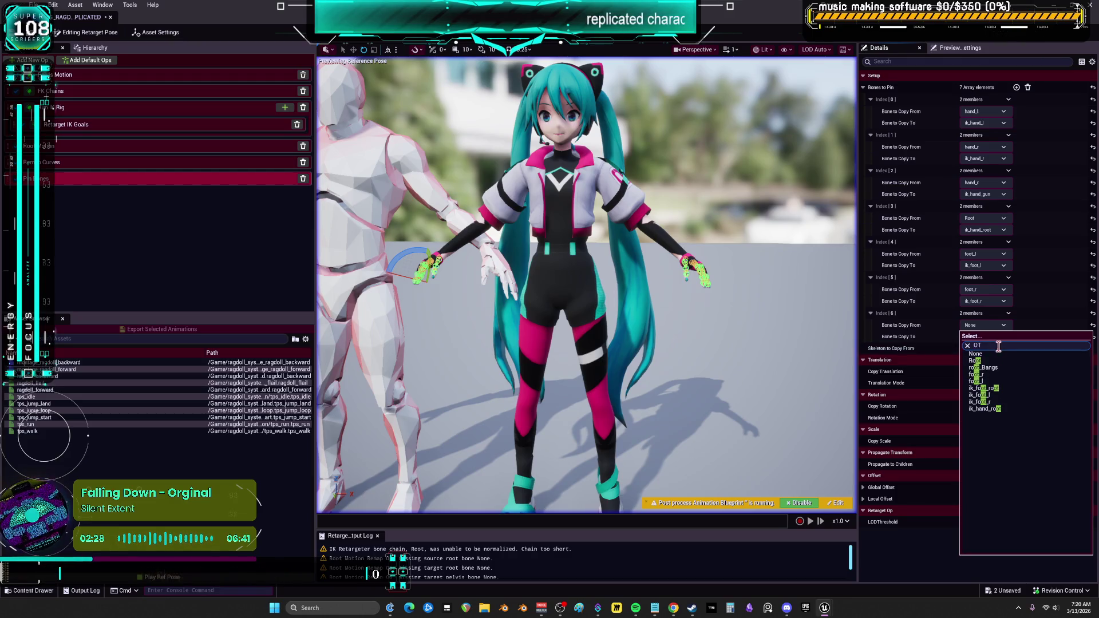
left_click(975, 361)
left_click(996, 349)
left_click(984, 337)
type("FOOT")
left_click(998, 387)
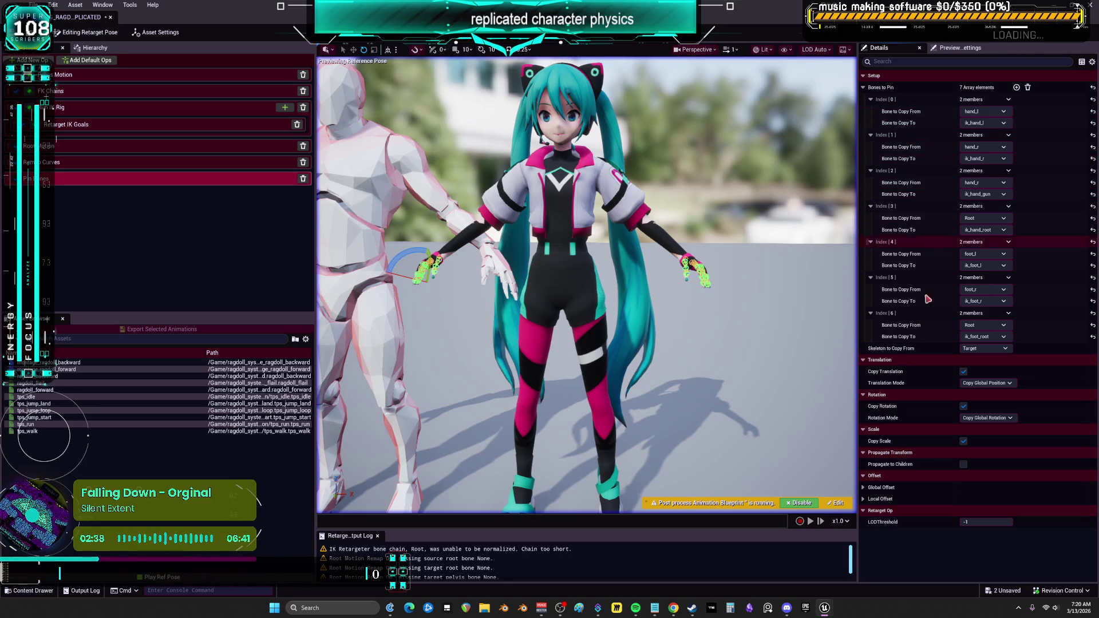
left_click(997, 348)
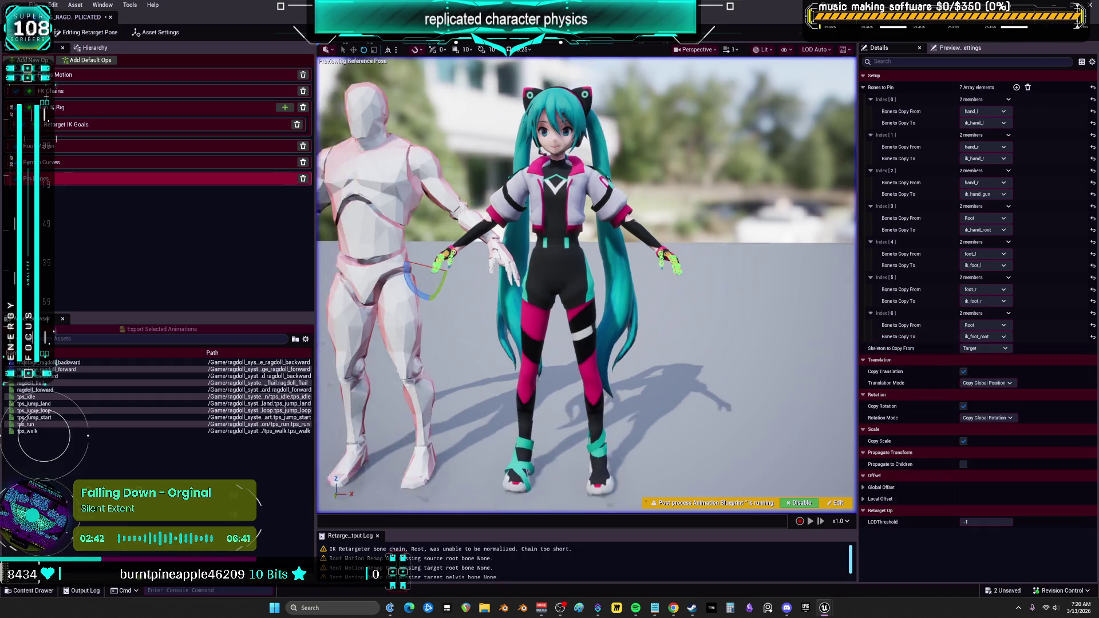
left_click(990, 348)
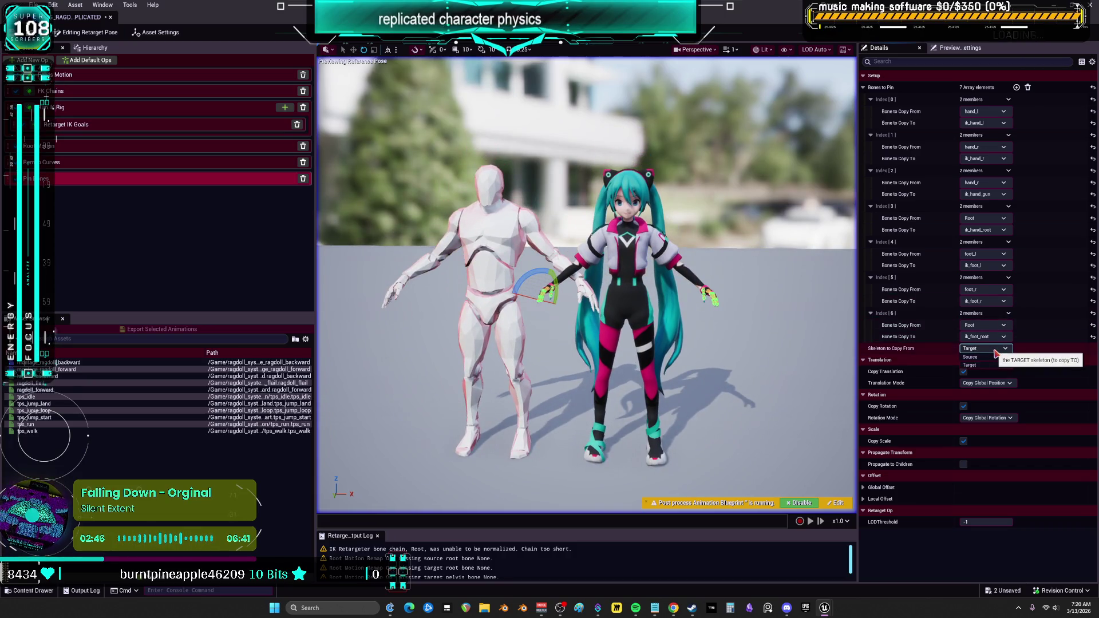
left_click(988, 365)
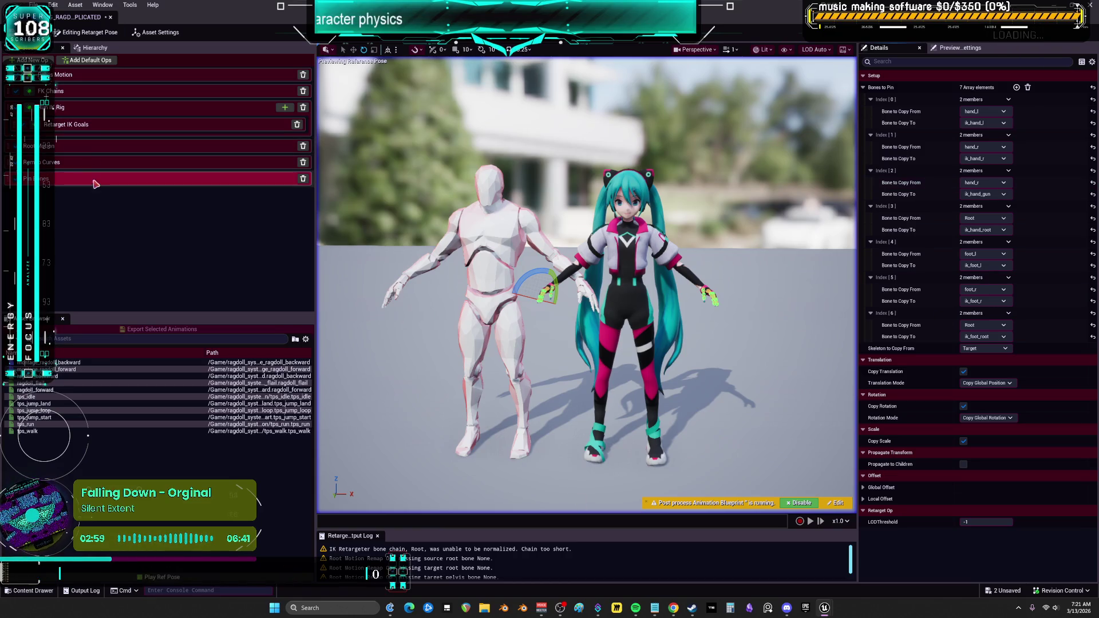
In the Root Motion op details, choose Root for Source Root and Target Root, and pelvis for Target Pelvis.
left_click(80, 123)
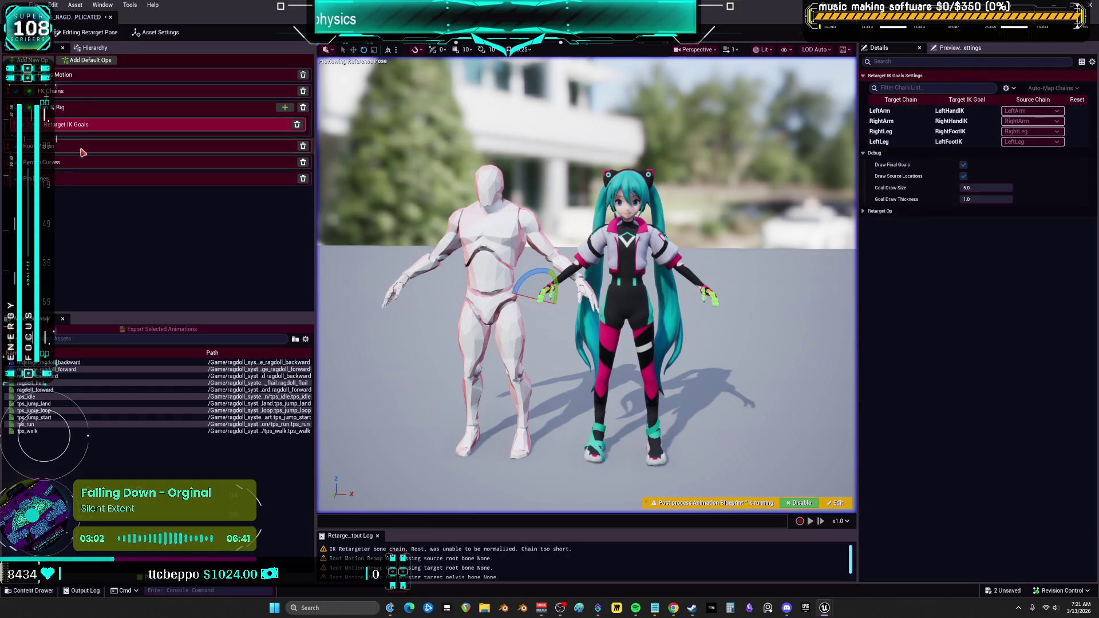
left_click(96, 146)
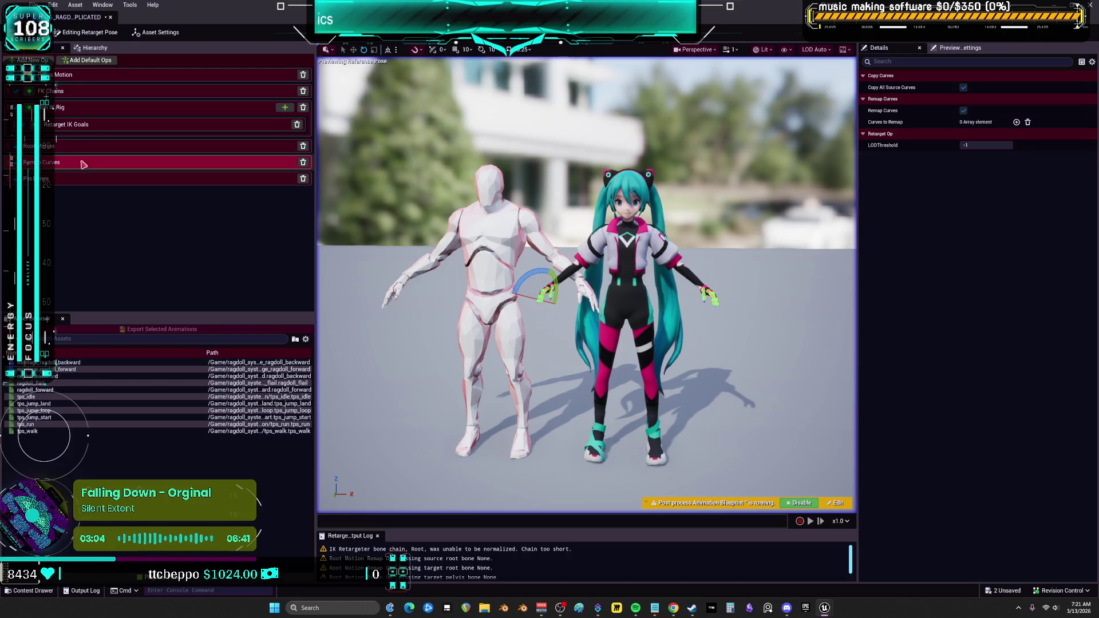
left_click(993, 87)
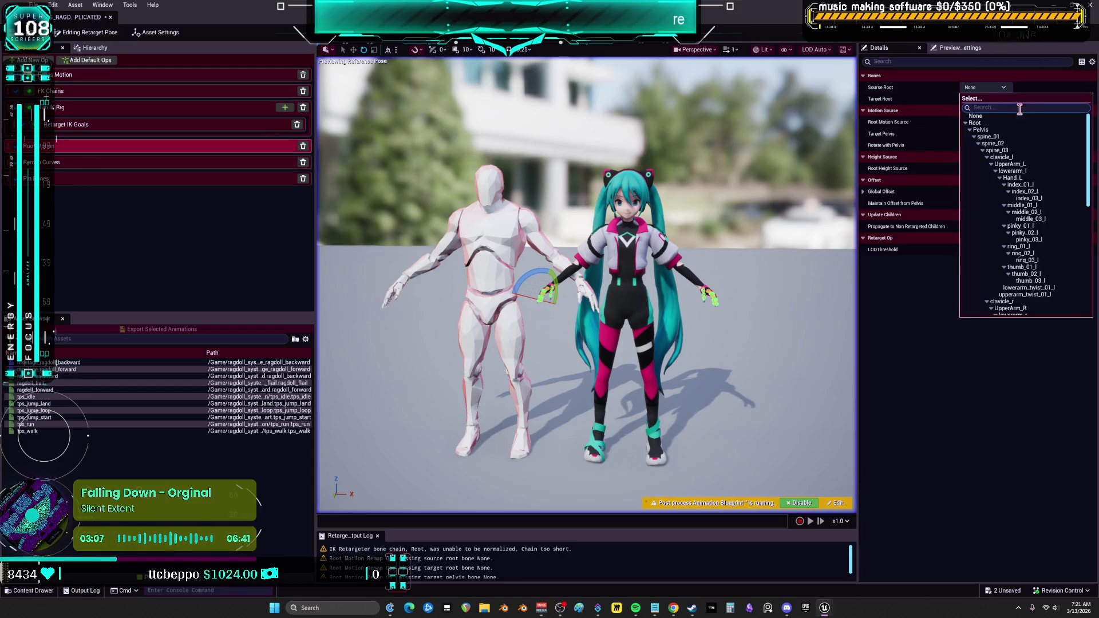
left_click(975, 122)
left_click(996, 99)
left_click(975, 134)
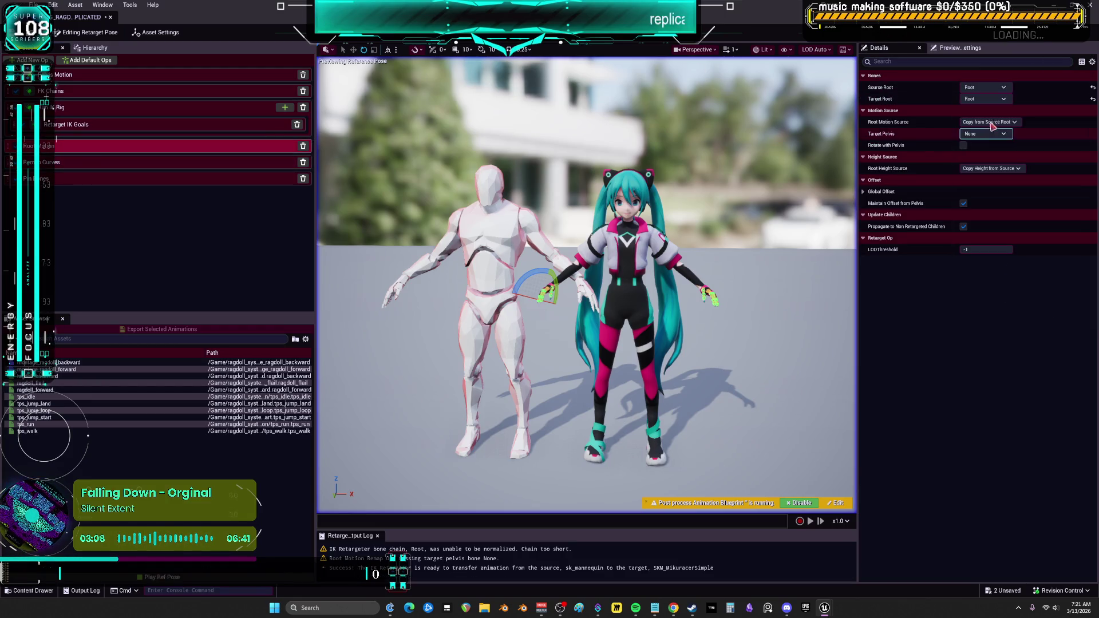
left_click(1005, 135)
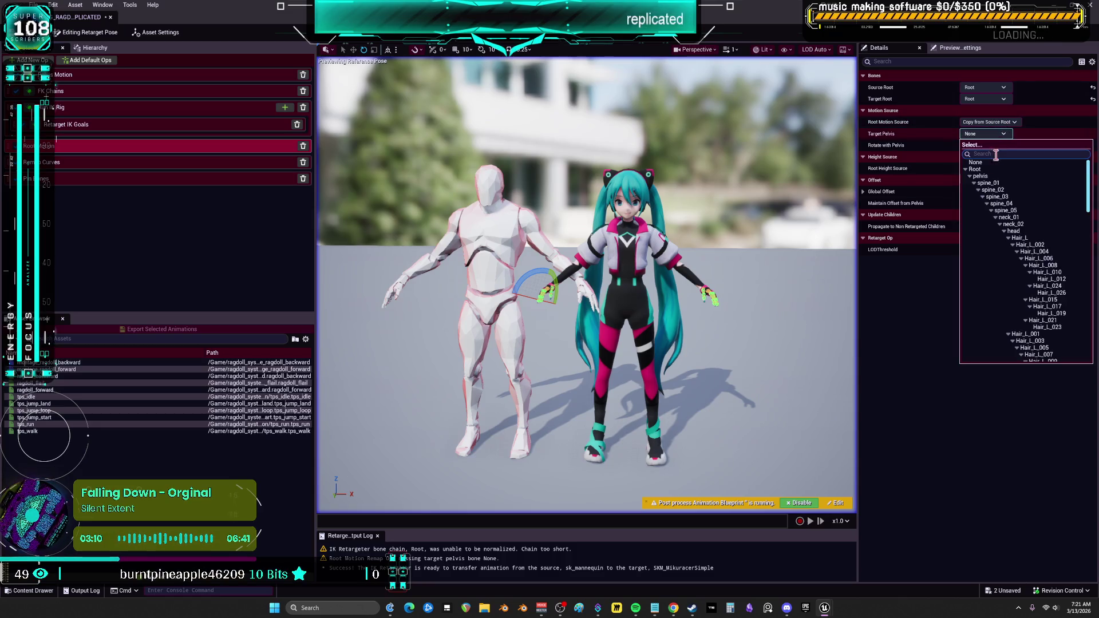
left_click(996, 179)
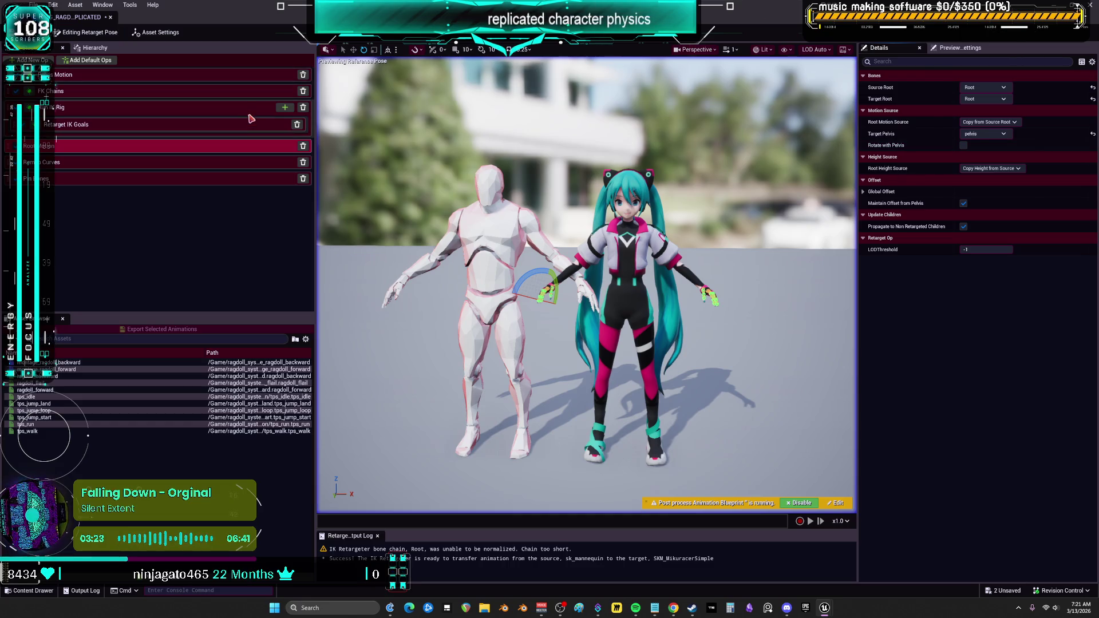
Add a Floor Constraint op to the retargeter's op stack.
left_click(285, 107)
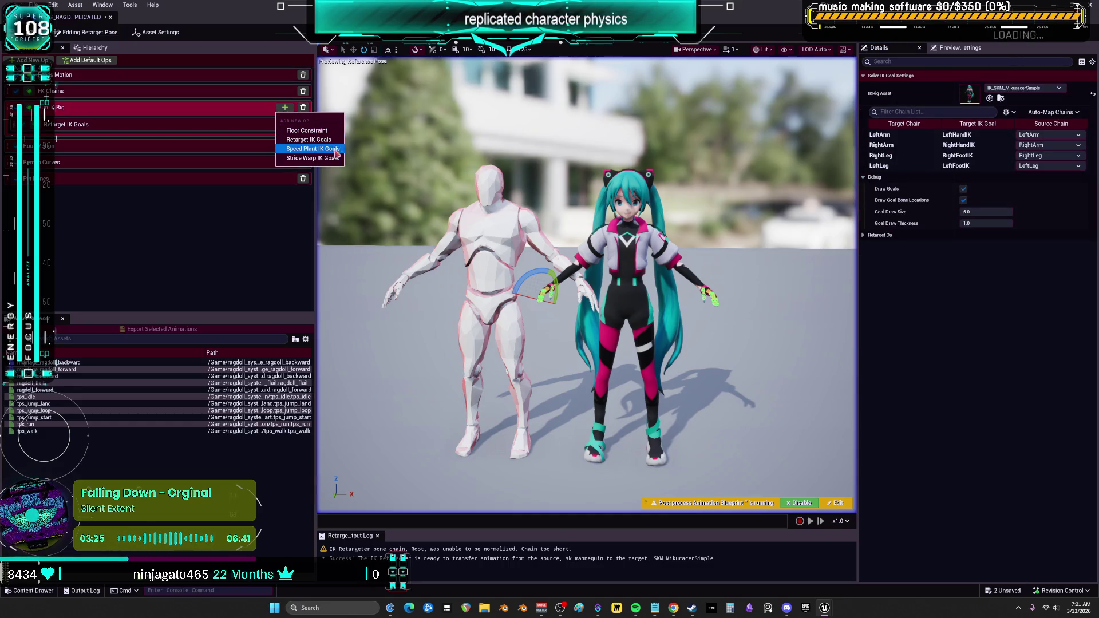
left_click(322, 130)
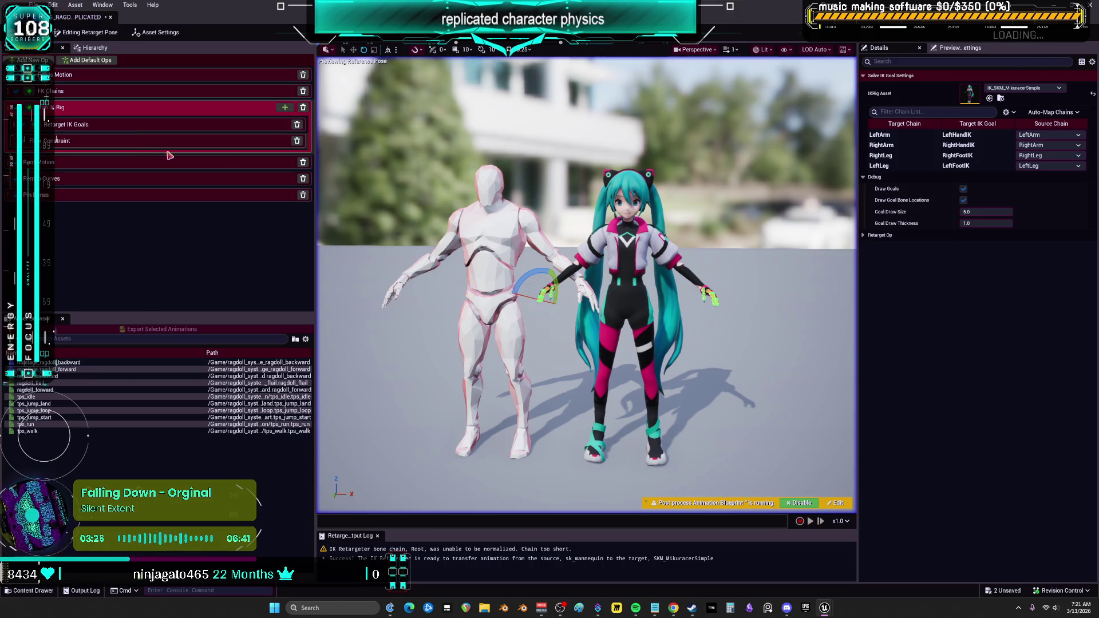
left_click(164, 143)
Enable the floor constraint on the RightLeg, LeftLeg, RightArm and LeftArm chains.
left_click(898, 122)
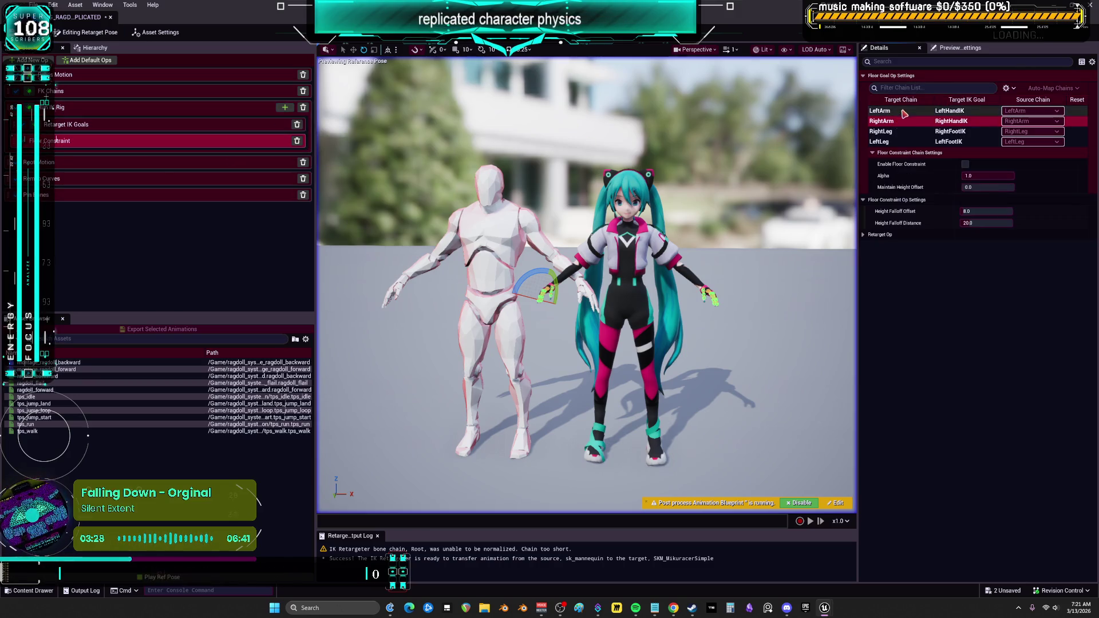
left_click(881, 131)
left_click(965, 164)
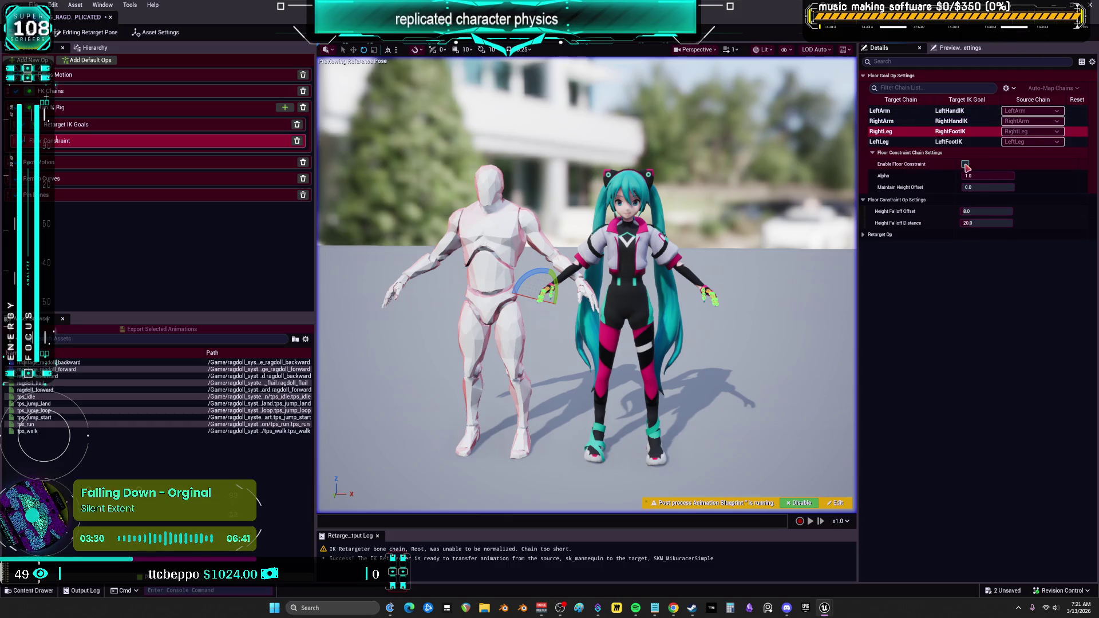
left_click(882, 142)
left_click(965, 164)
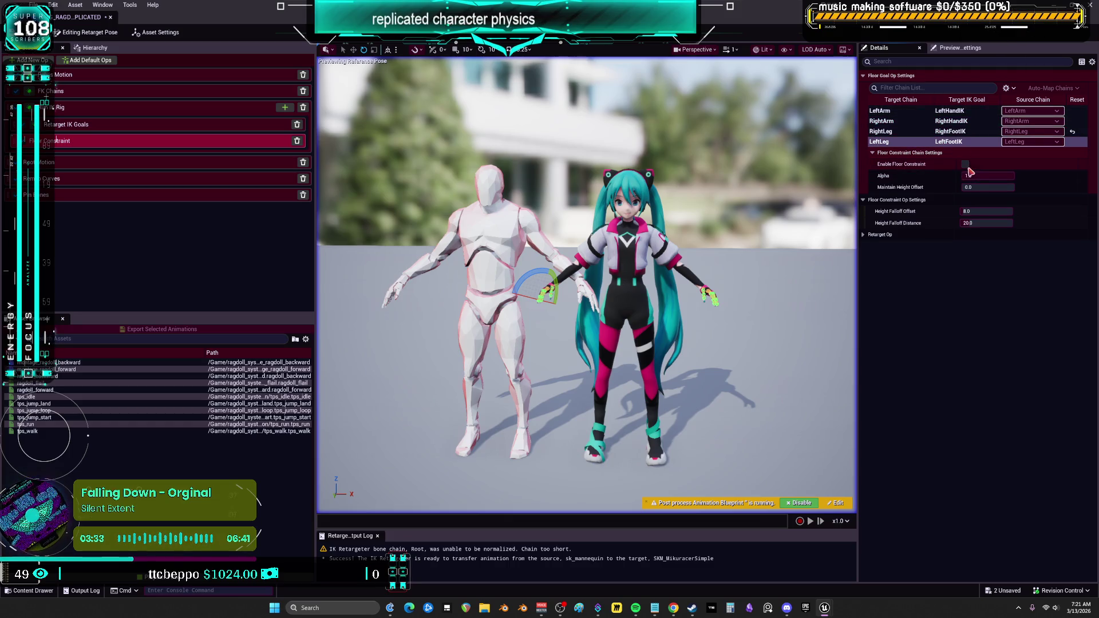
left_click(881, 121)
left_click(965, 164)
left_click(880, 110)
left_click(965, 164)
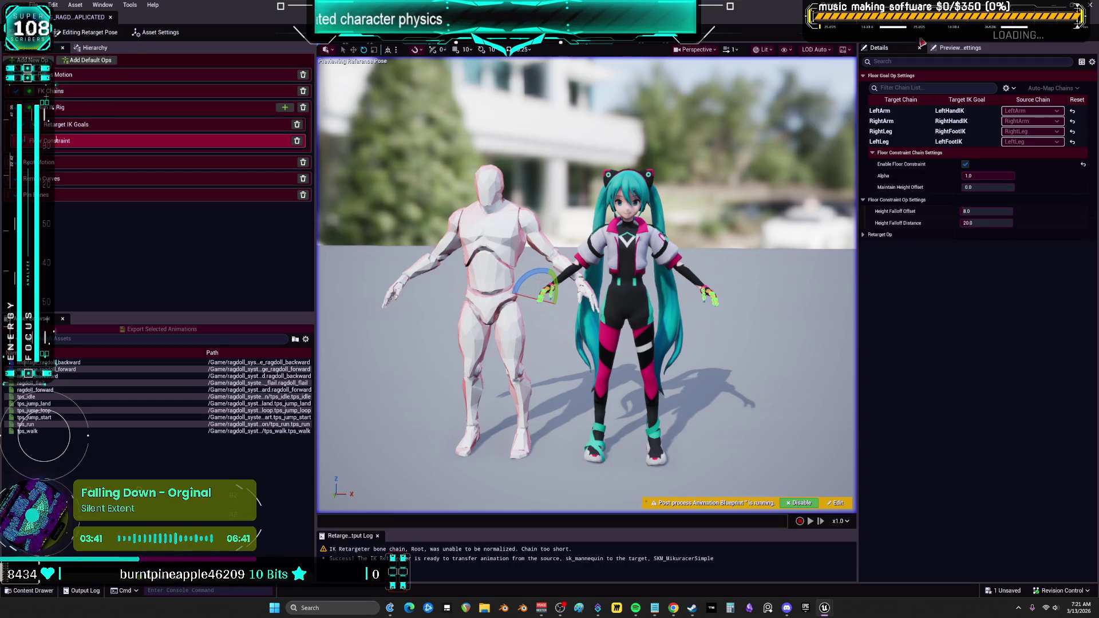
key("alt+Tab")
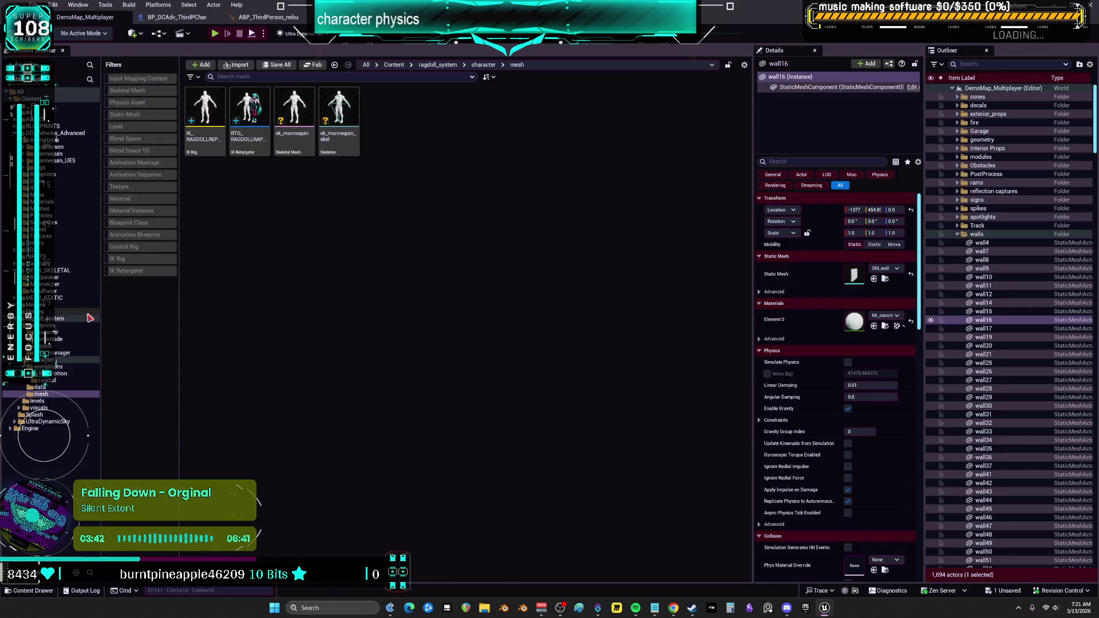
Open Retarget Animations for sk_mannequin_AnimBP from the mannequin data folder.
left_click(60, 366)
double_click(205, 108)
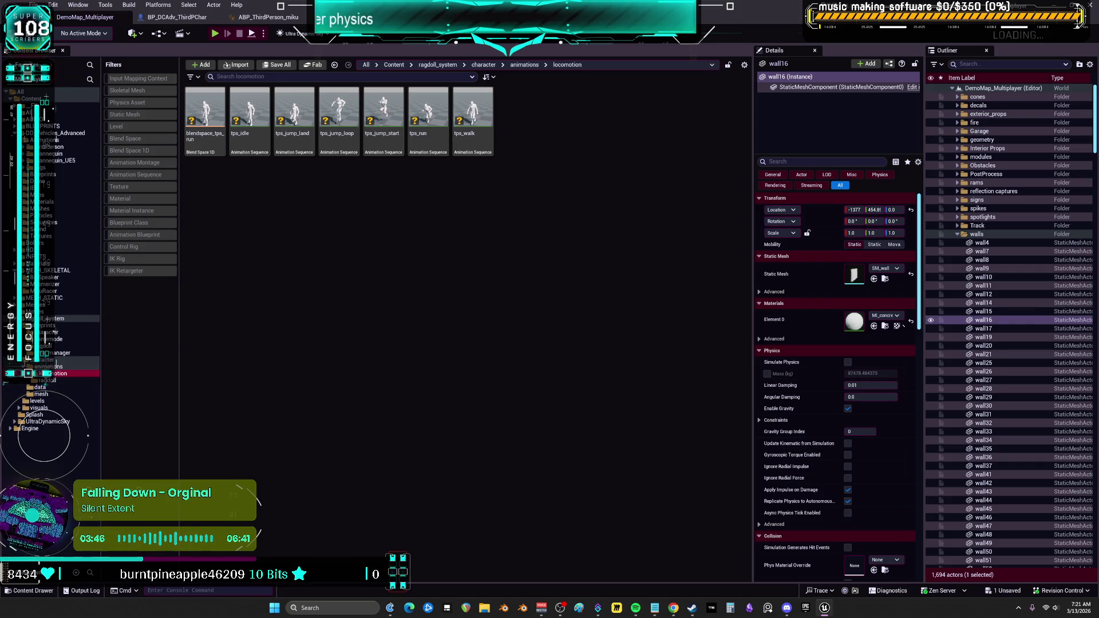
left_click(40, 387)
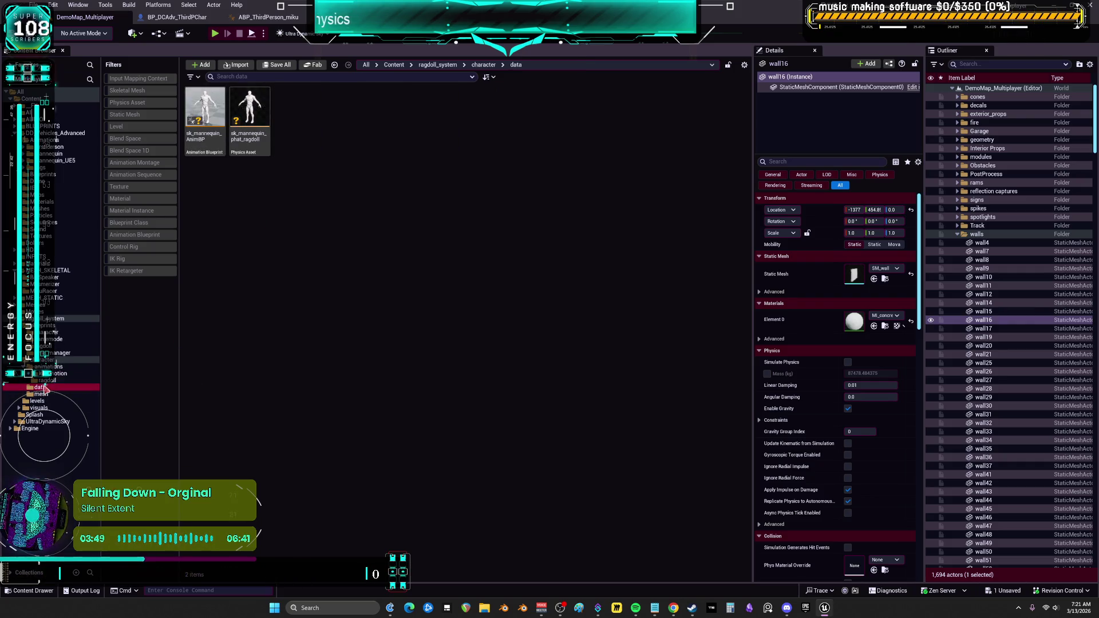
right_click(221, 110)
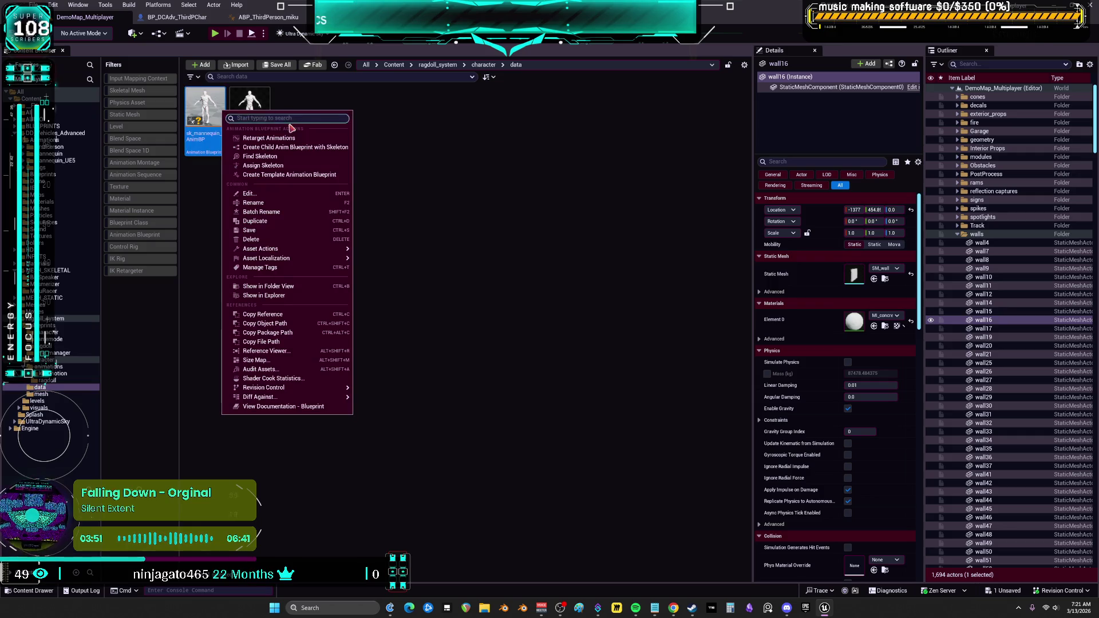
left_click(269, 139)
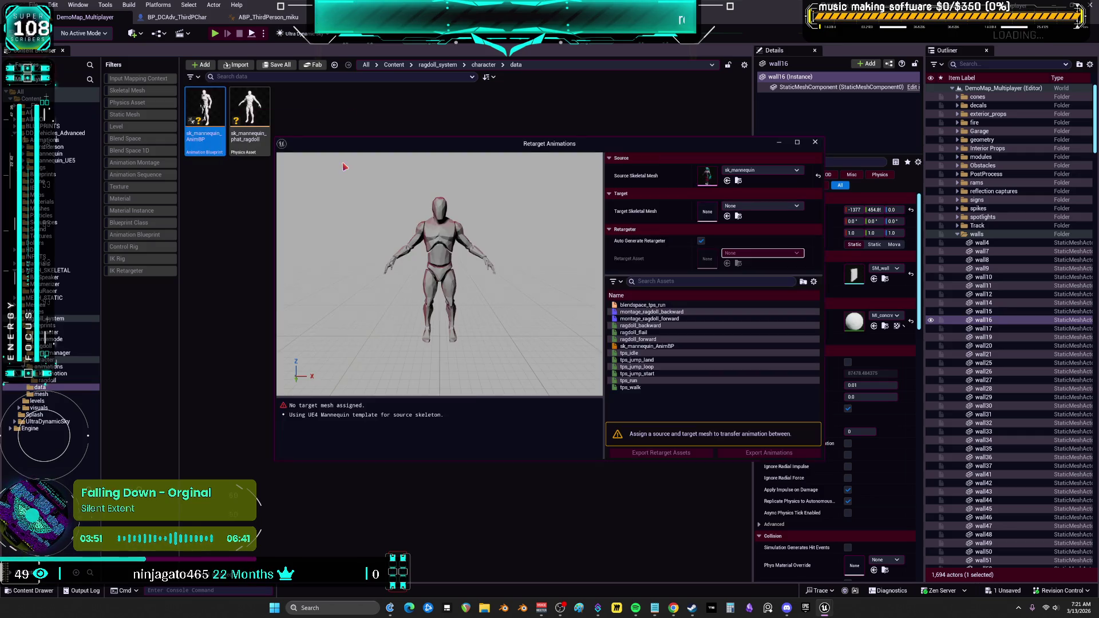
Target SKM_MikuRacerSimple, disable Auto Generate Retargeter, and use RTG_RAGDOLLRAPLICATED as the retargeter.
left_click(755, 205)
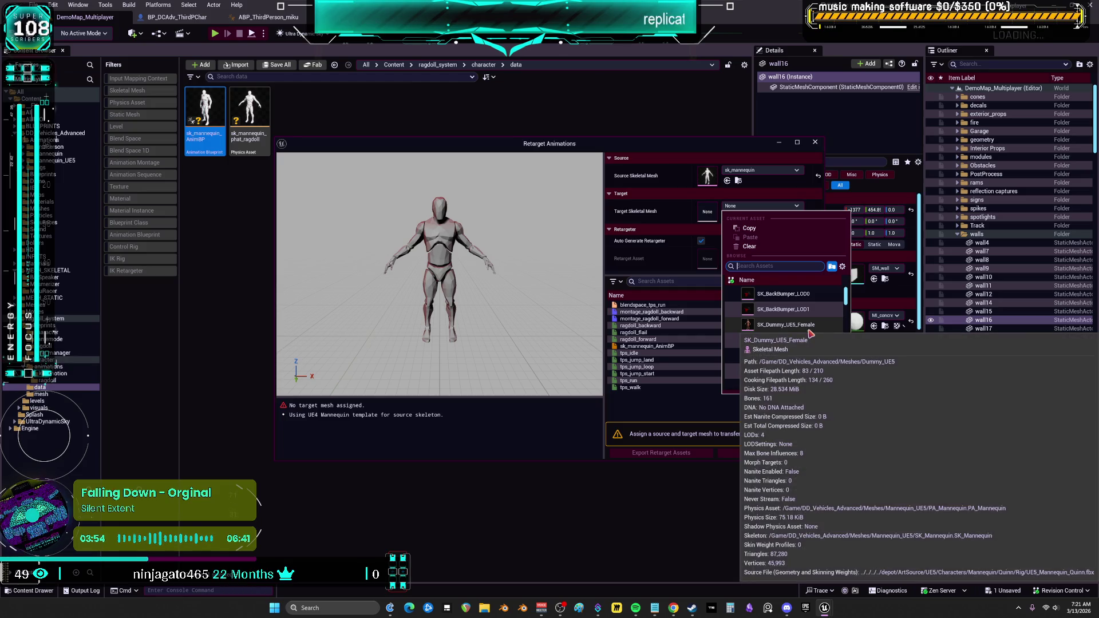
type("MEZ")
key("BackSpace")
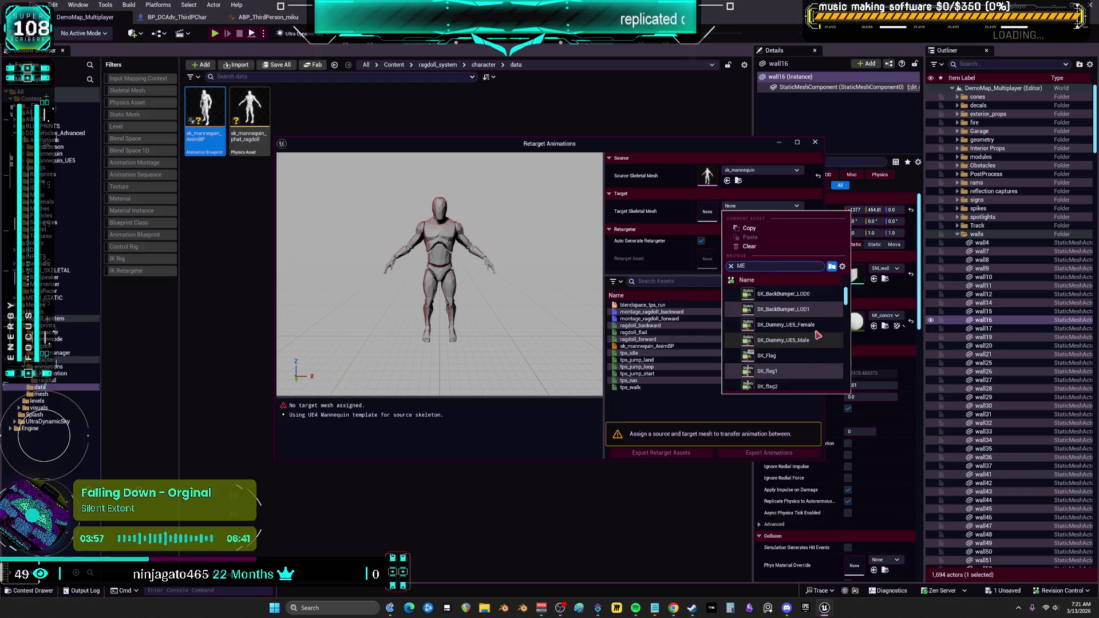
key("BackSpace")
key("BackSpace")
type("R")
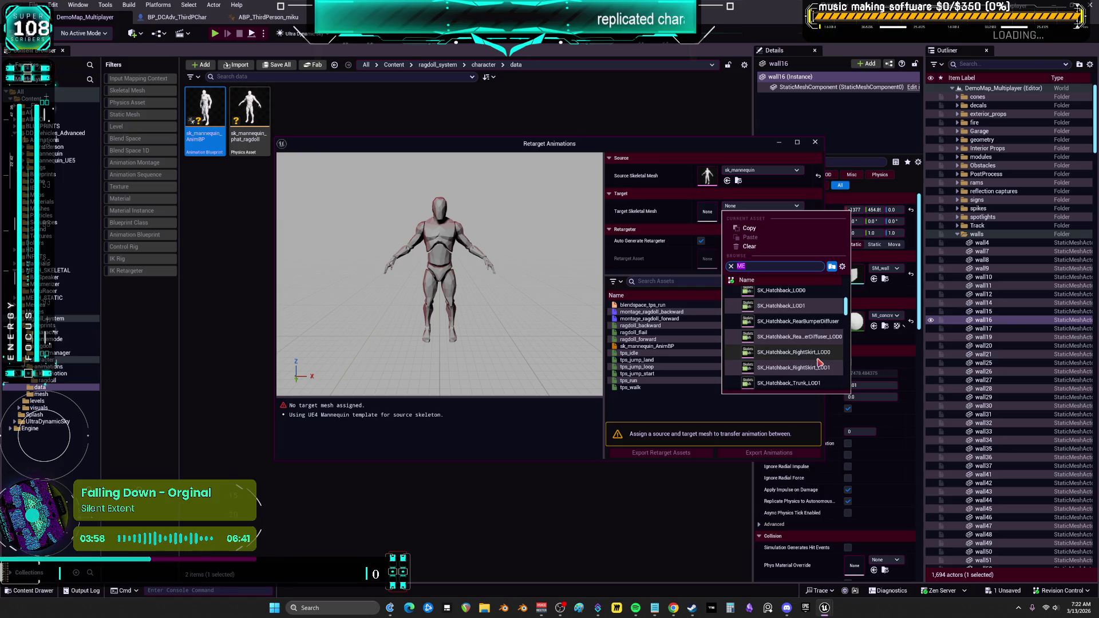
type("ACER")
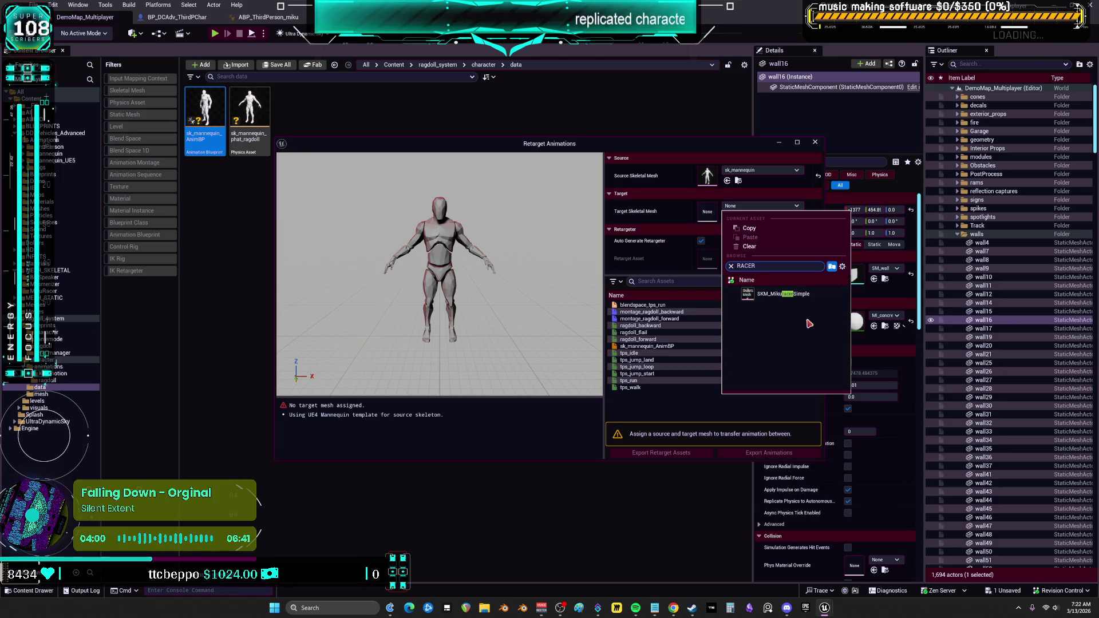
left_click(808, 295)
left_click(700, 240)
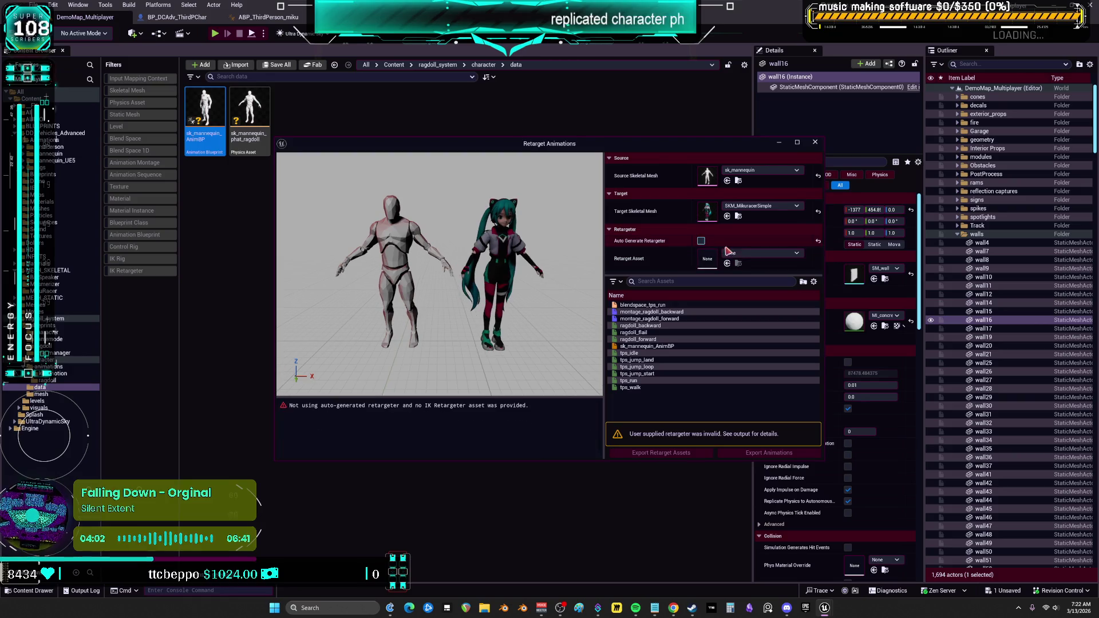
left_click(778, 255)
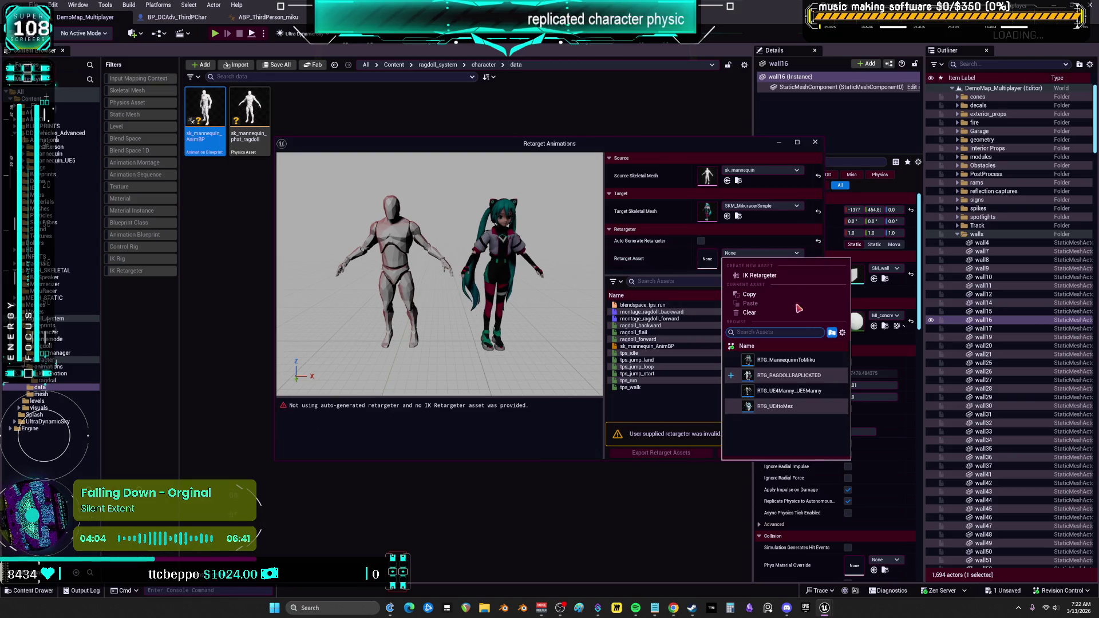
left_click(807, 375)
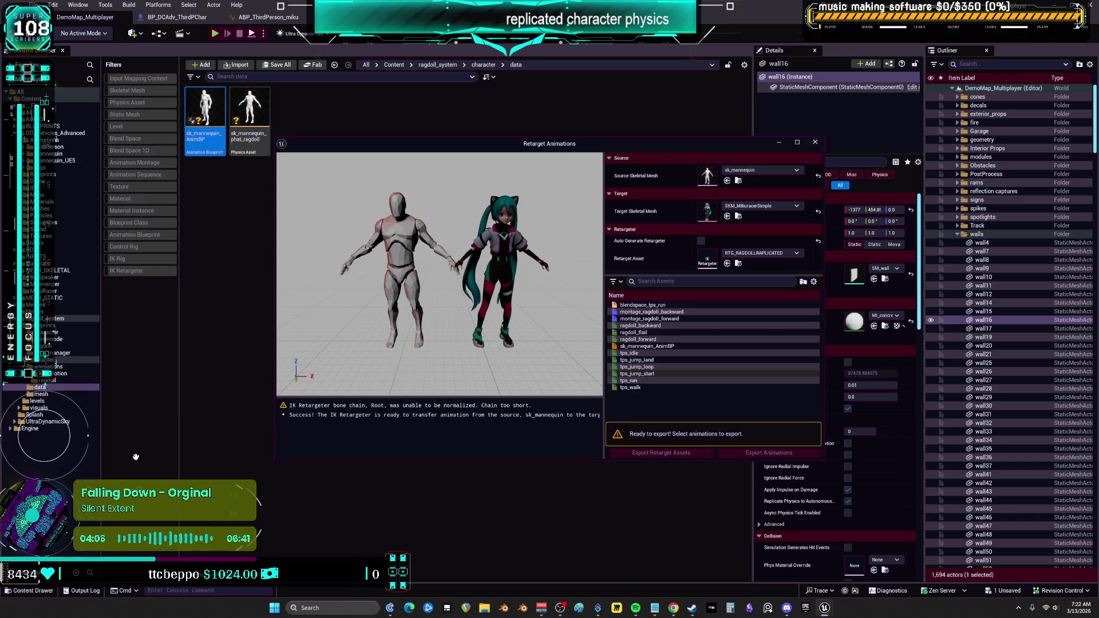
Select every listed animation and batch-export them to the ragdoll_system folder.
left_click(641, 388)
left_click(644, 305, "shift")
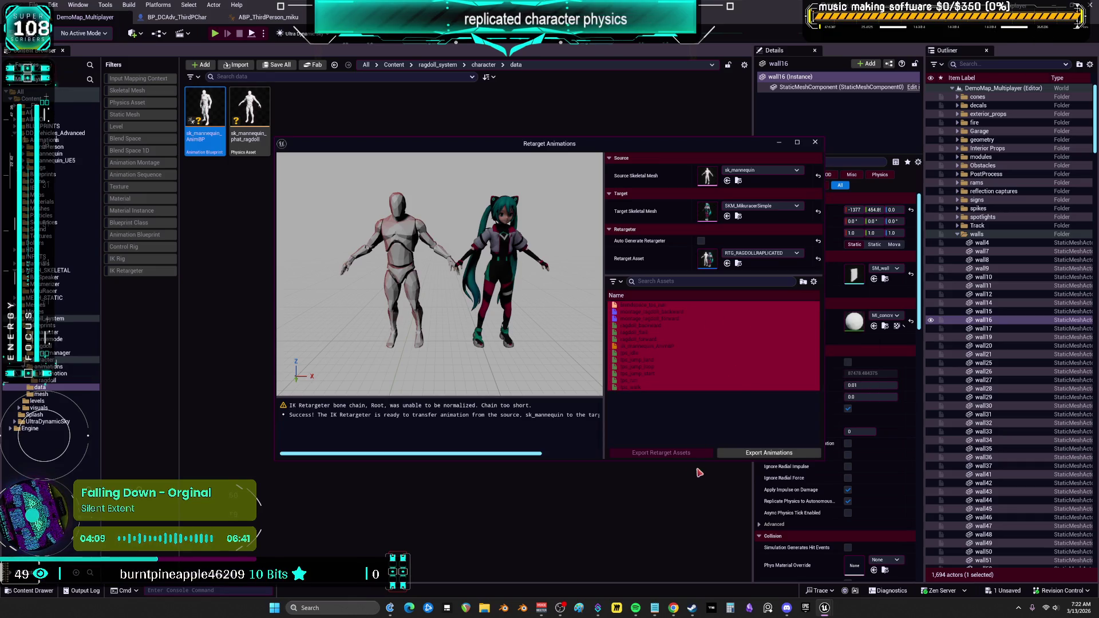
left_click(750, 453)
left_click(521, 306)
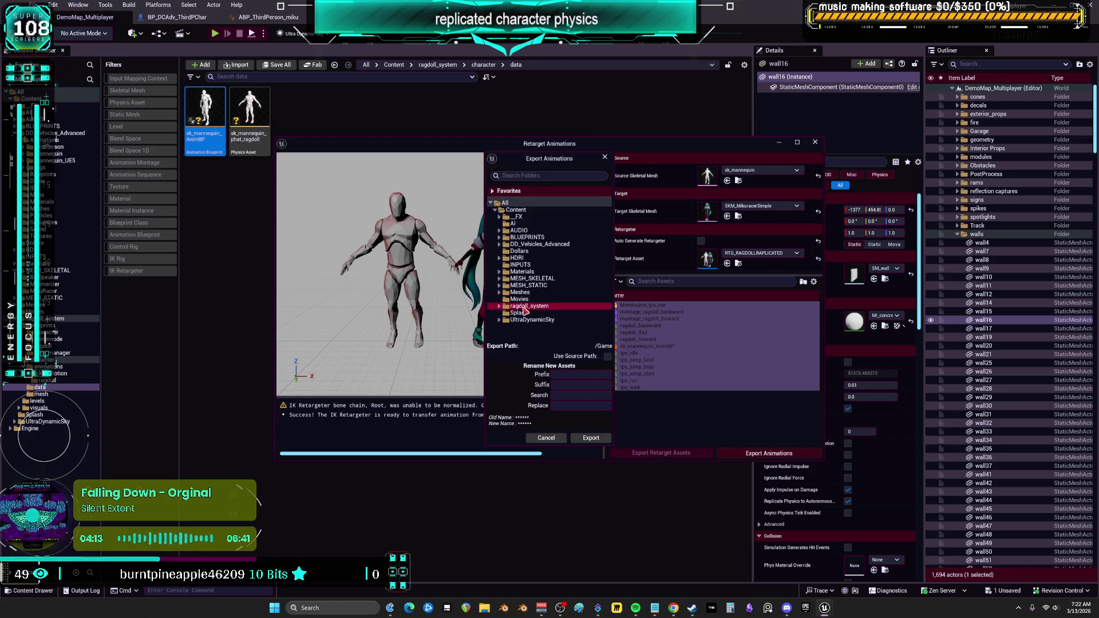
left_click(590, 439)
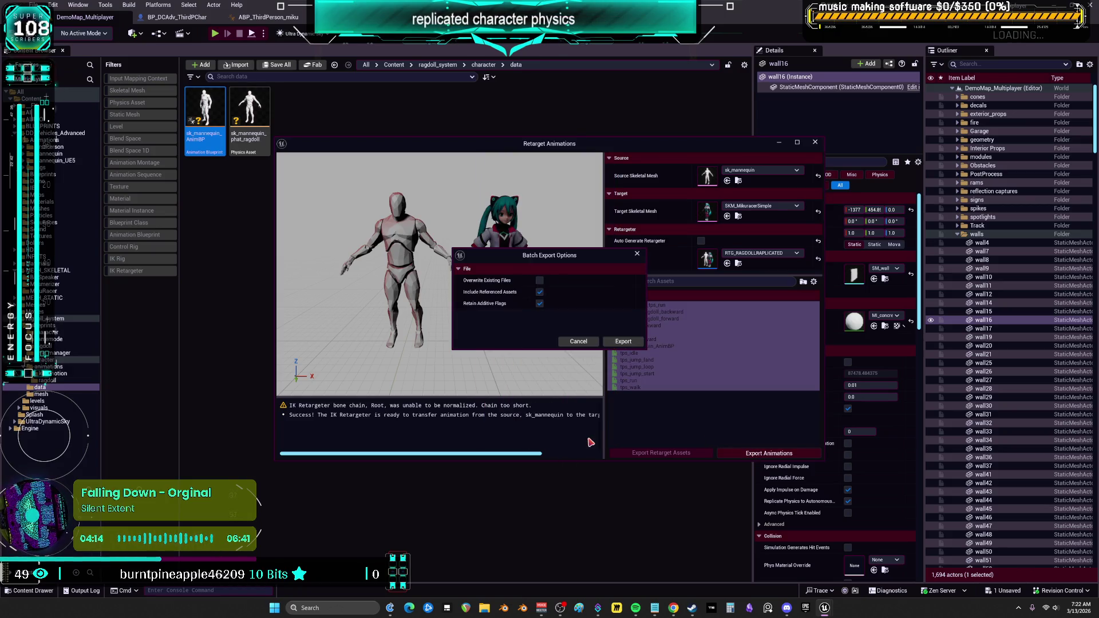
left_click(624, 340)
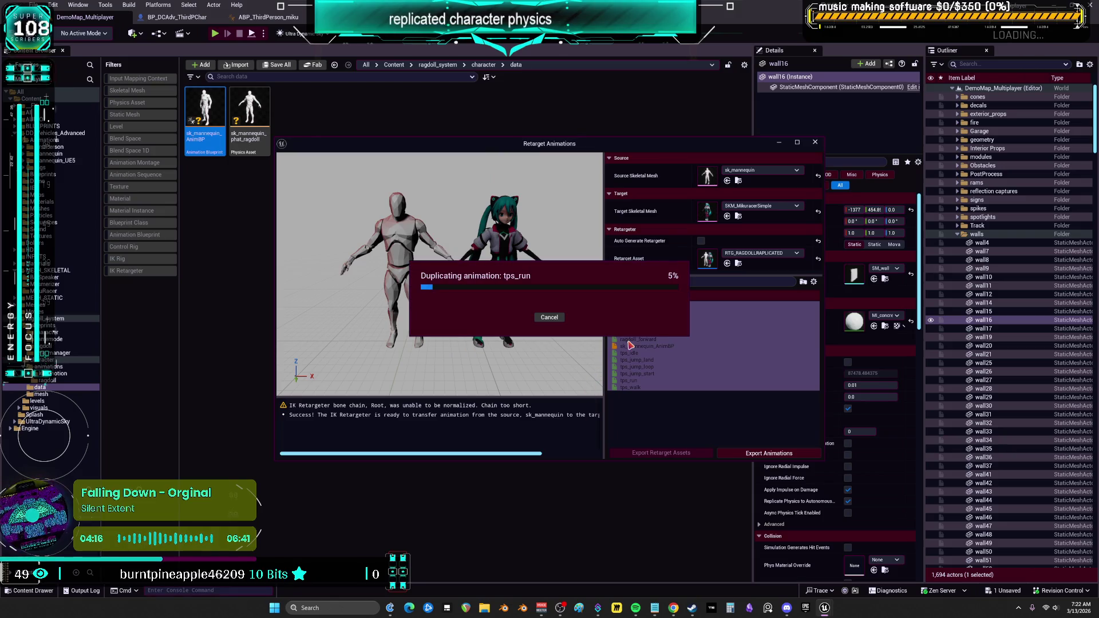